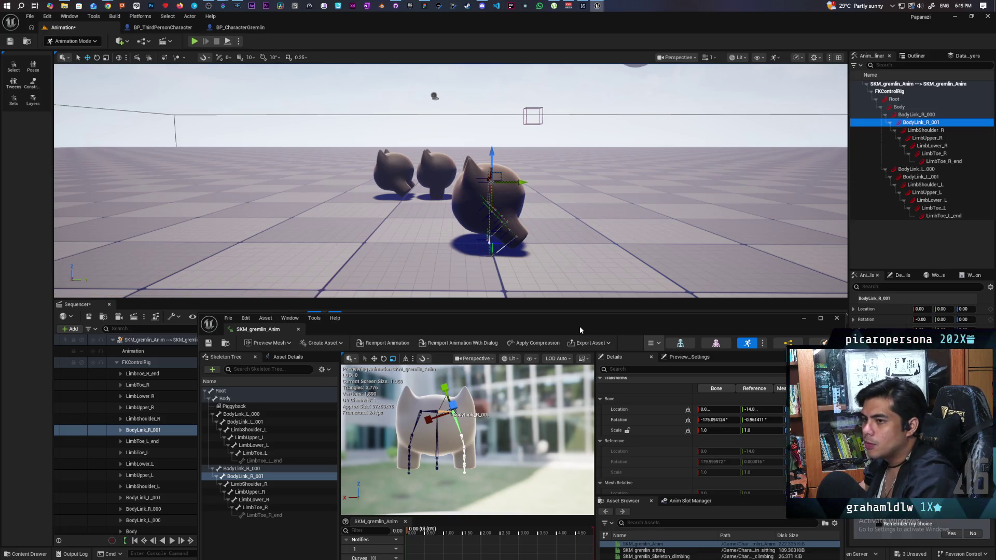
Raise the SKM_gremlin_Anim window, scrub the sequence, and locate Driving_SKM_gremlin_Anim in the content browser
mouse_move(580, 326)
mouse_down()
mouse_move(604, 315)
mouse_move(602, 278)
mouse_move(576, 263)
mouse_move(548, 518)
mouse_up()
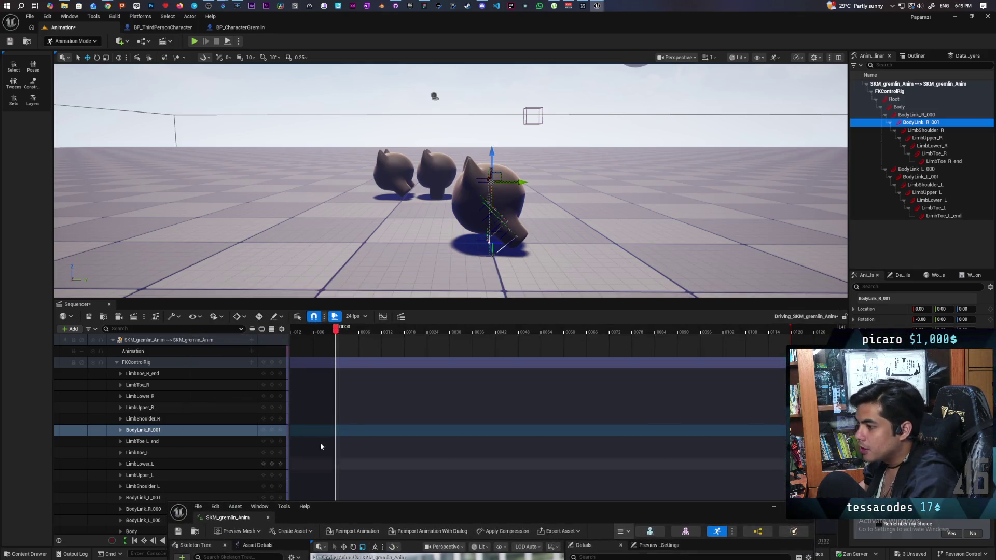
scroll(265, 414, down, 2)
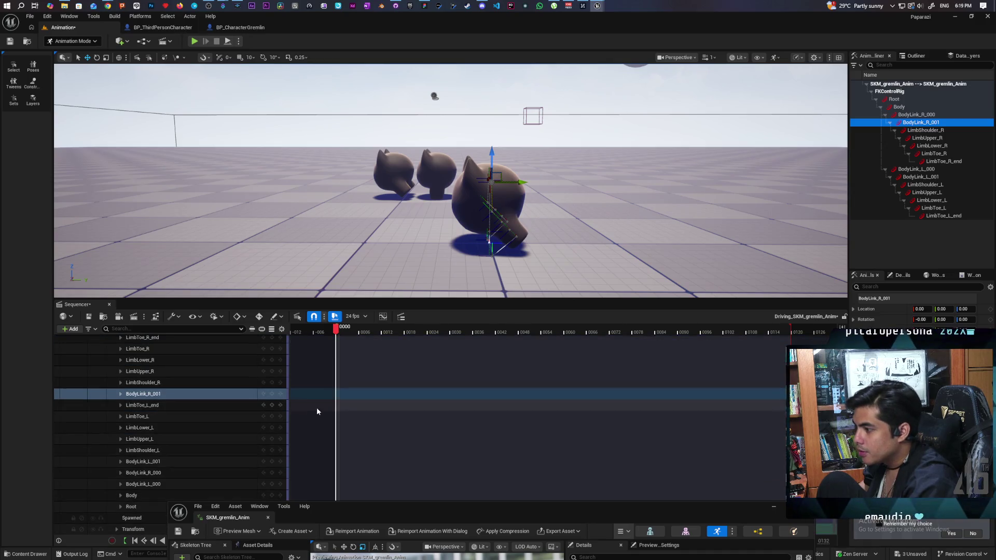
scroll(319, 410, up, 2)
mouse_move(339, 327)
mouse_down()
mouse_move(671, 345)
mouse_move(363, 365)
mouse_move(627, 366)
mouse_move(280, 367)
mouse_move(565, 366)
mouse_move(337, 375)
mouse_up()
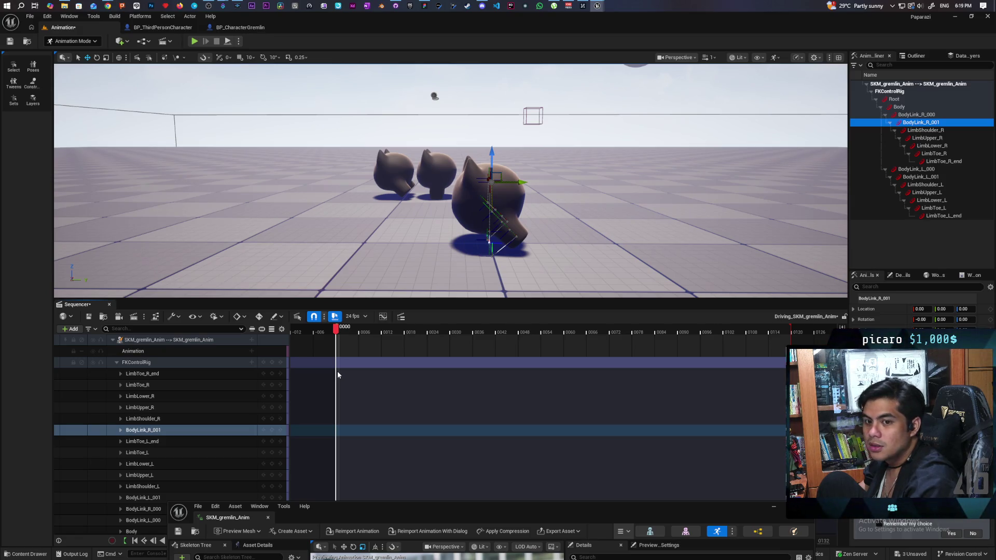
click(104, 317)
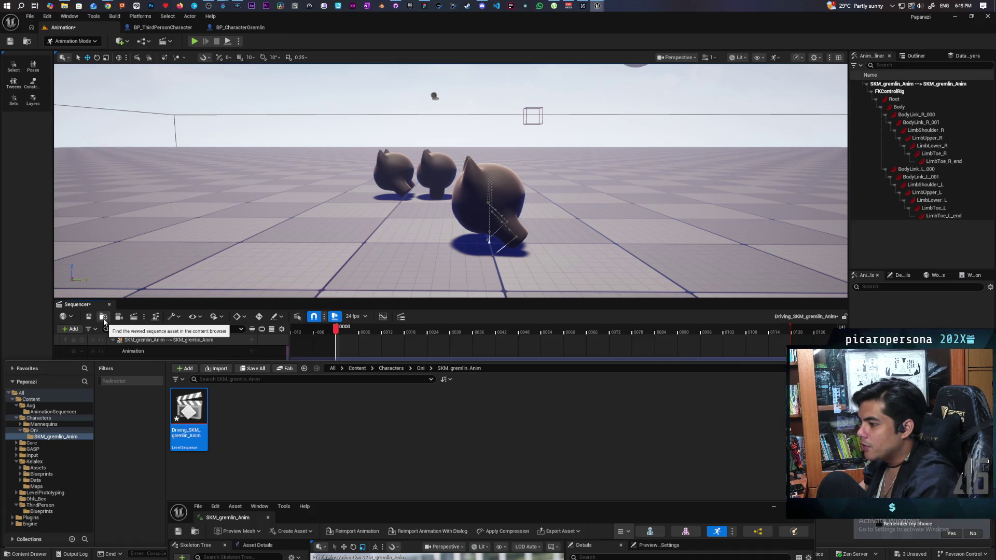
Bring the SKM_gremlin_Anim editor window up and scrub to preview another pose
mouse_move(194, 445)
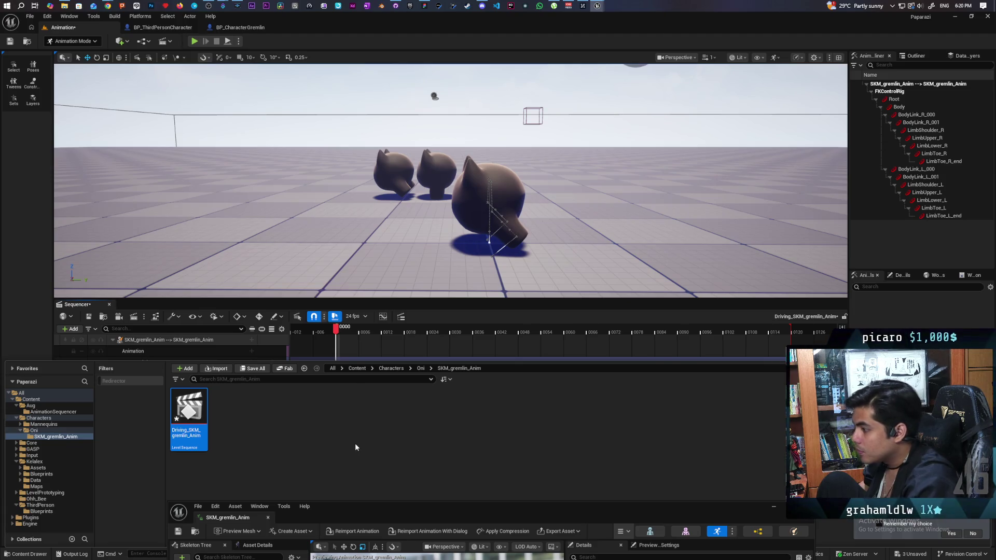
mouse_move(376, 500)
mouse_down()
mouse_move(562, 177)
mouse_move(512, 159)
mouse_up()
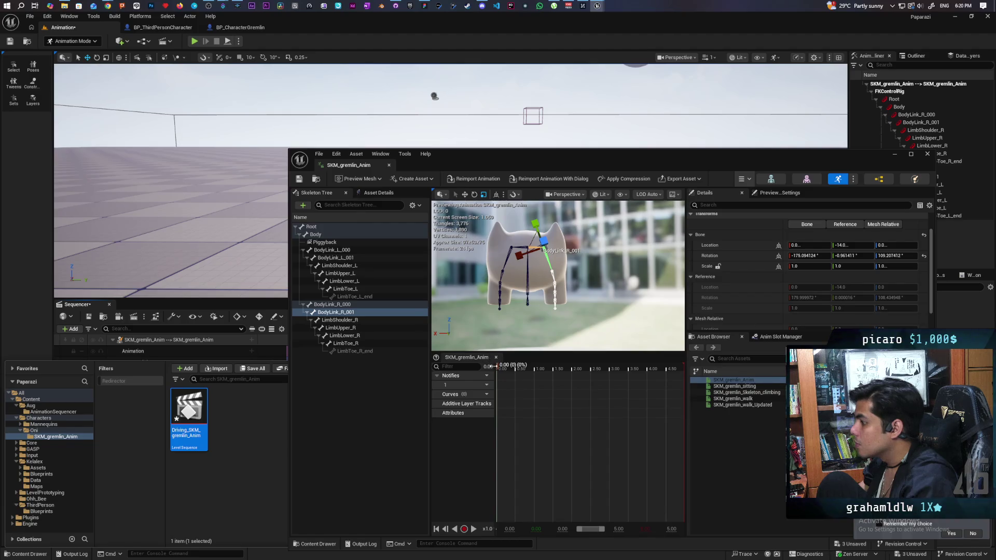
mouse_move(496, 366)
mouse_down()
mouse_move(651, 368)
mouse_move(472, 374)
mouse_up()
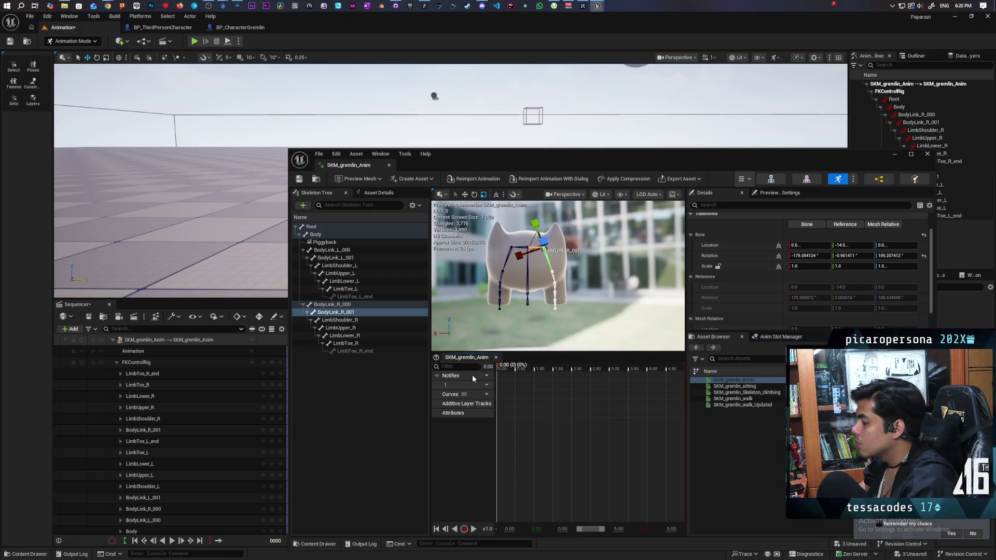
Move the editor window down to reveal the FKControlRig tracks, then switch to the tutorial video
mouse_move(646, 163)
mouse_down()
mouse_move(603, 346)
mouse_move(550, 434)
mouse_up()
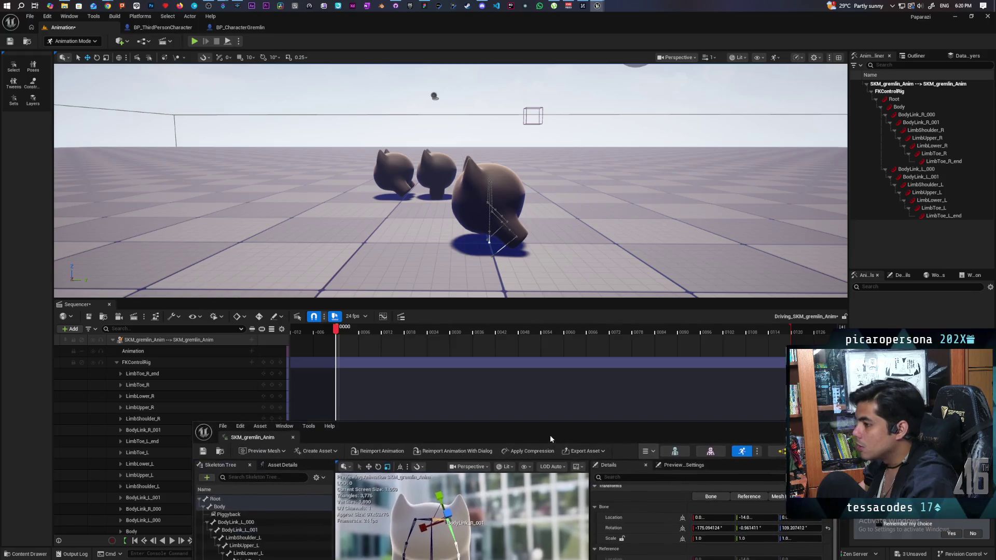
mouse_move(107, 6)
click(590, 42)
Rewatch the Control Rig tutorial fullscreen from about 1:04, then return to the Unreal editor
click(575, 207)
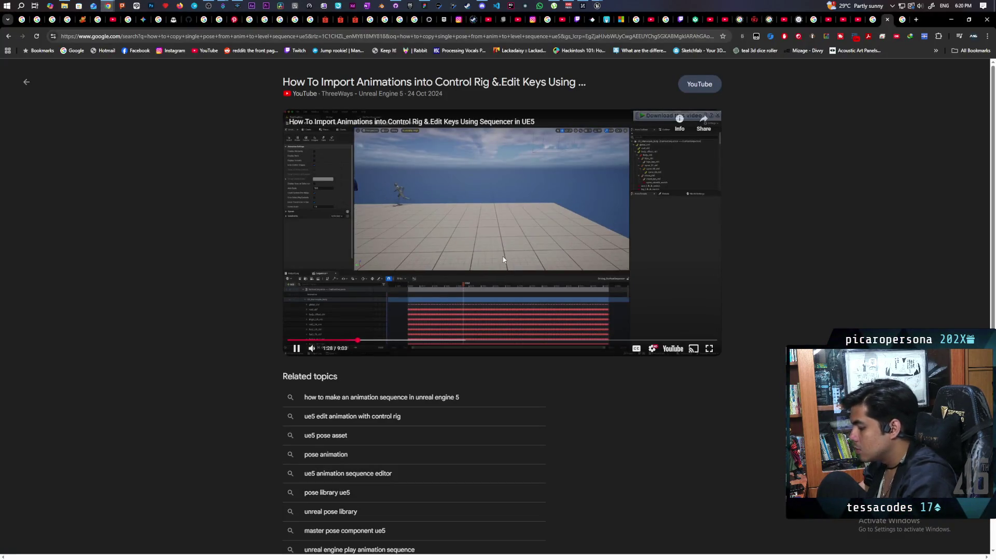
key(j)
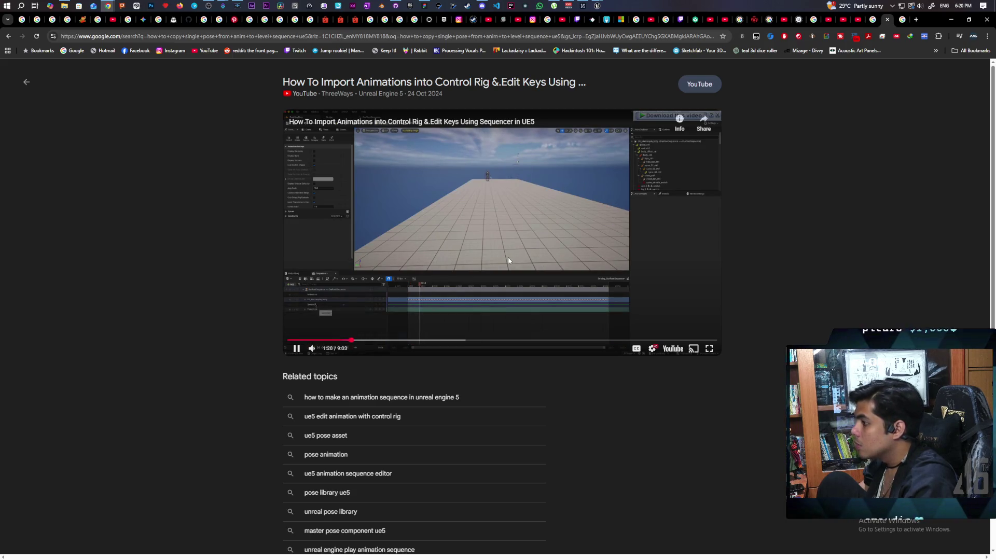
click(707, 348)
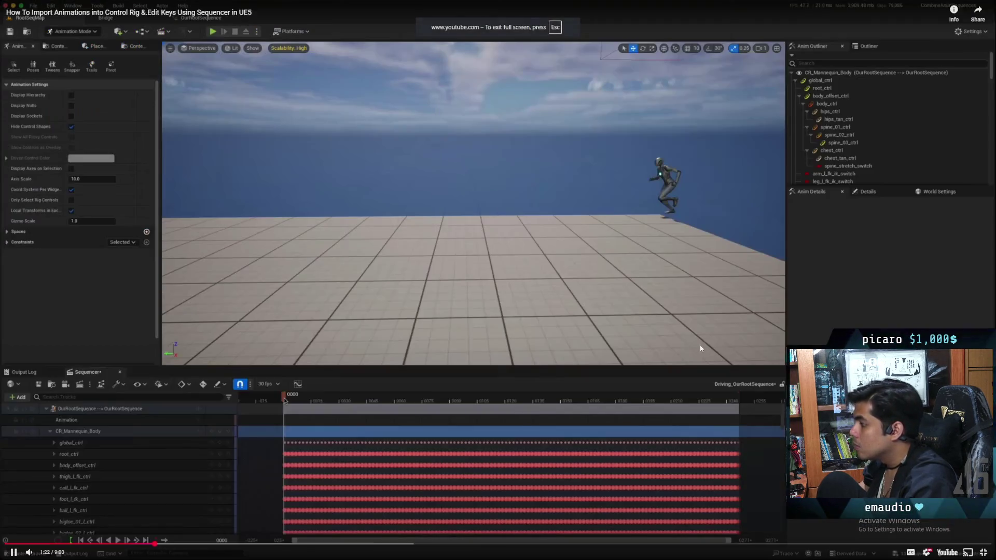
key(j)
key(j)
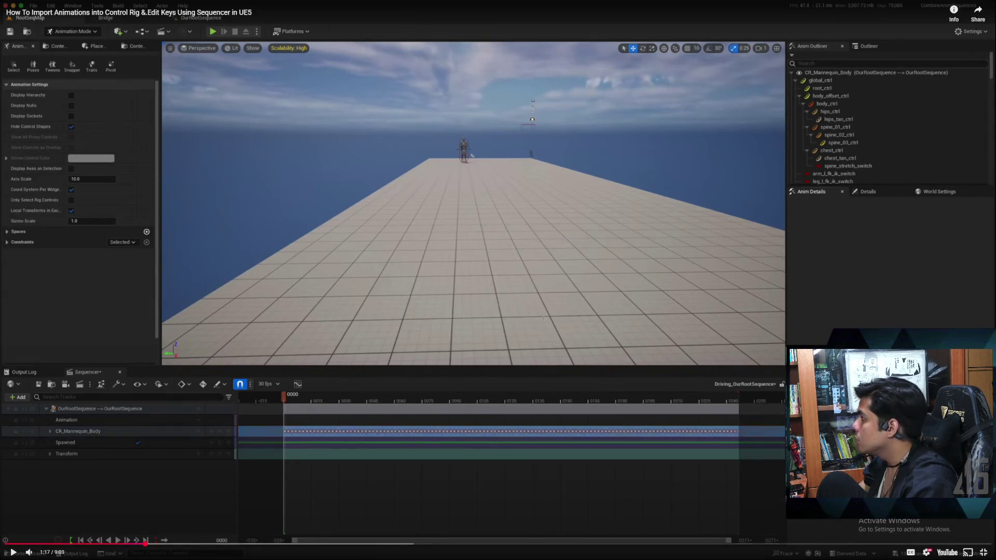
key(Escape)
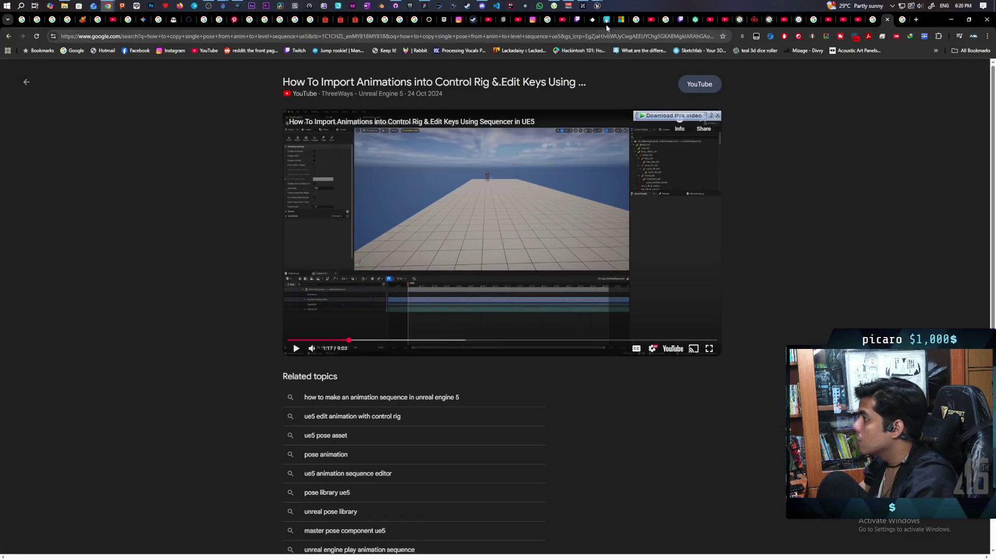
mouse_move(598, 6)
click(499, 45)
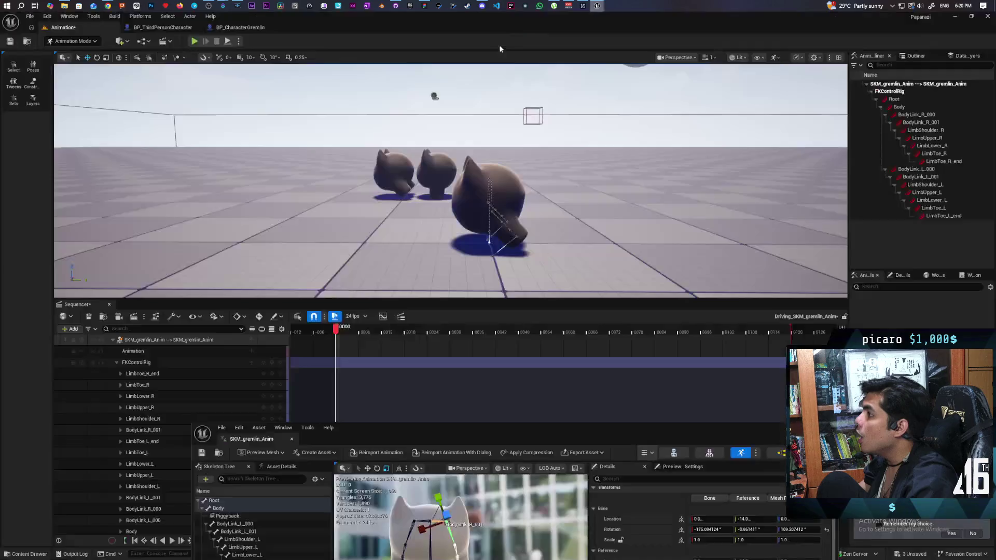
Bake the gremlin animation onto the control rig and scrub to check the baked motion
click(733, 36)
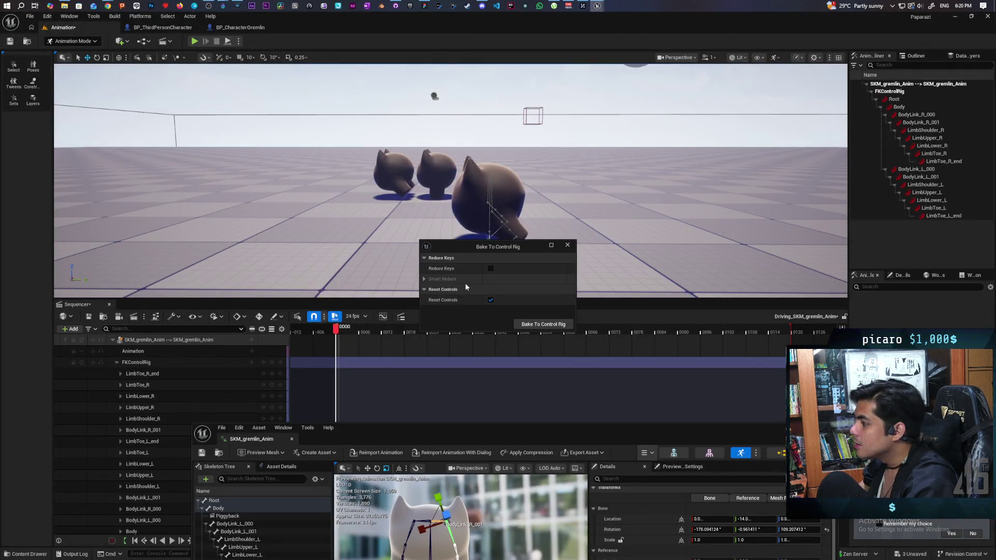
click(535, 325)
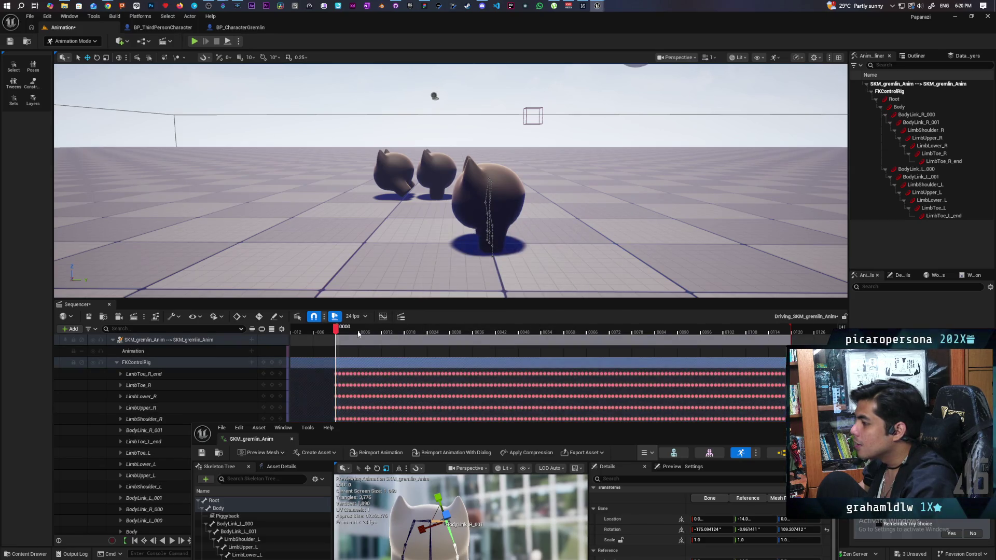
mouse_move(335, 330)
mouse_down()
mouse_move(438, 332)
mouse_move(322, 342)
mouse_move(341, 345)
mouse_up()
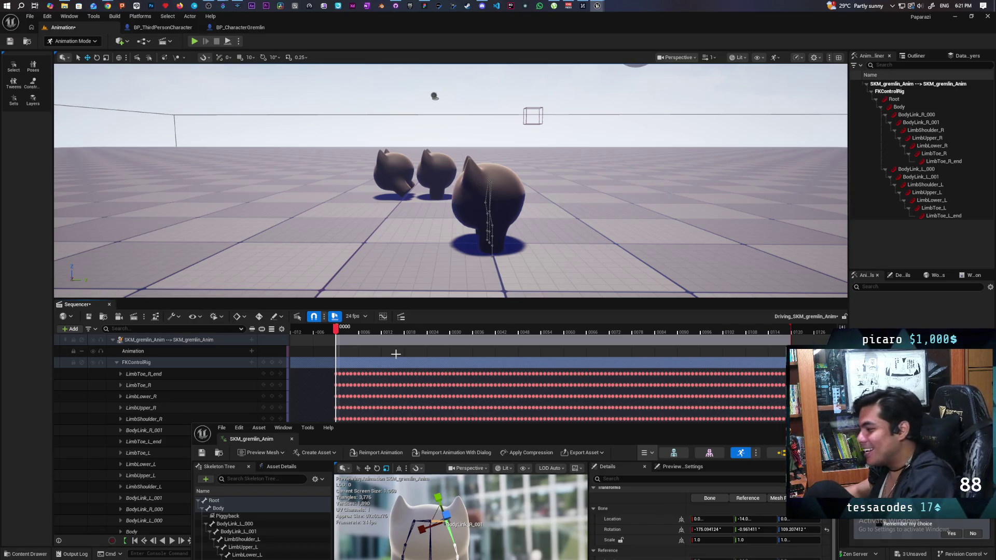
Fly the viewport above the gremlins and close the SKM_gremlin_Anim editor window
mouse_move(474, 98)
mouse_down()
mouse_move(456, 103)
mouse_move(457, 78)
mouse_move(457, 166)
mouse_up()
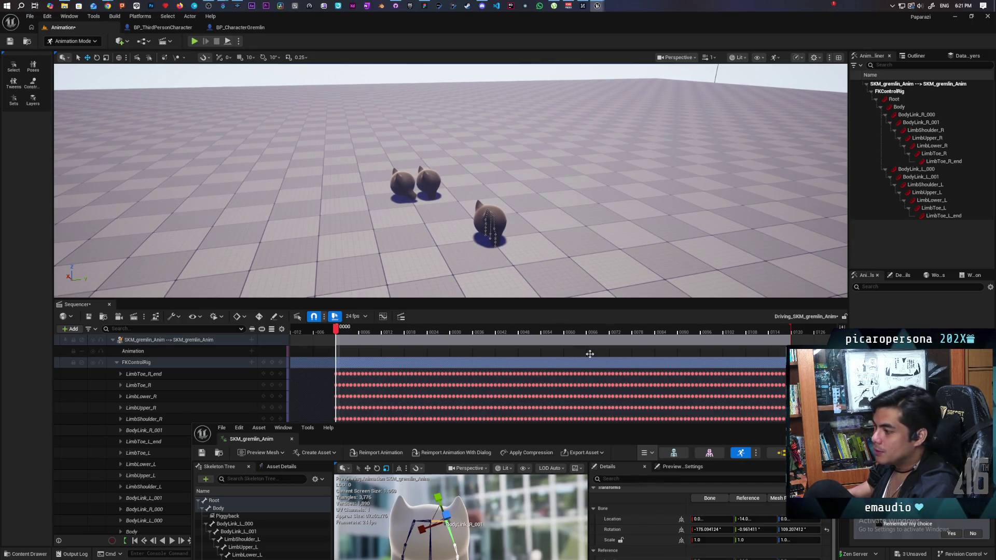
drag(382, 441, 318, 162)
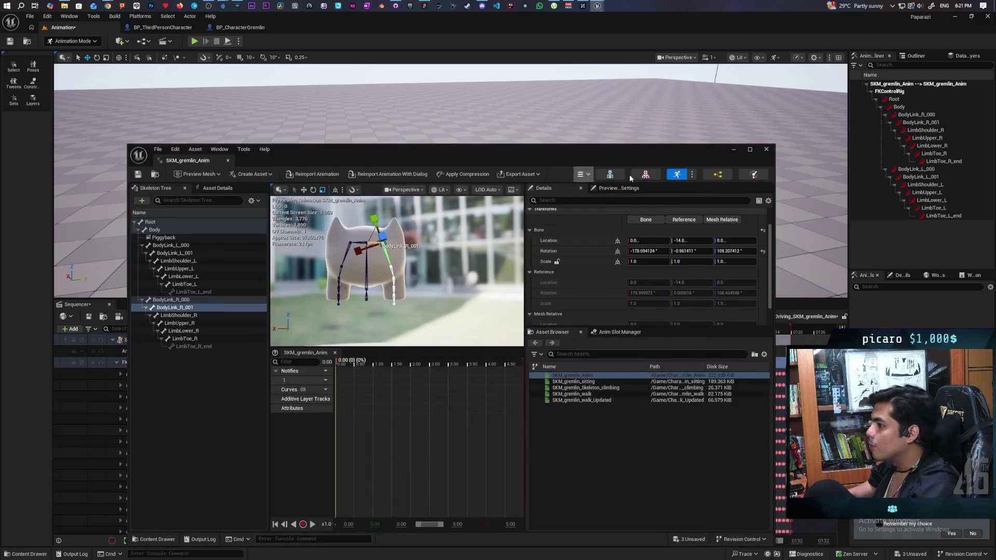
click(765, 151)
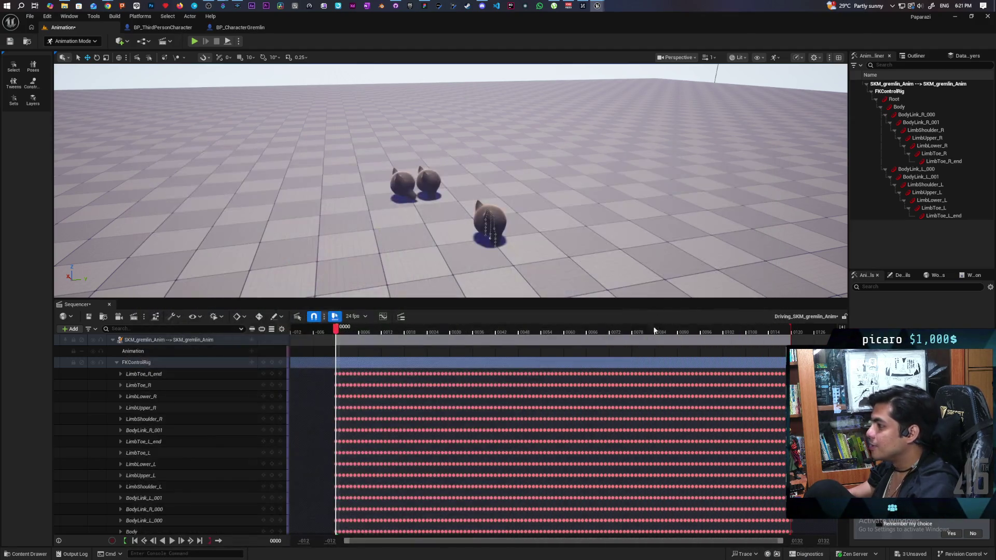
Enlarge the track area, delete every baked FKControlRig key after frame 0, and return the playhead to 0000
scroll(694, 423, down, 3)
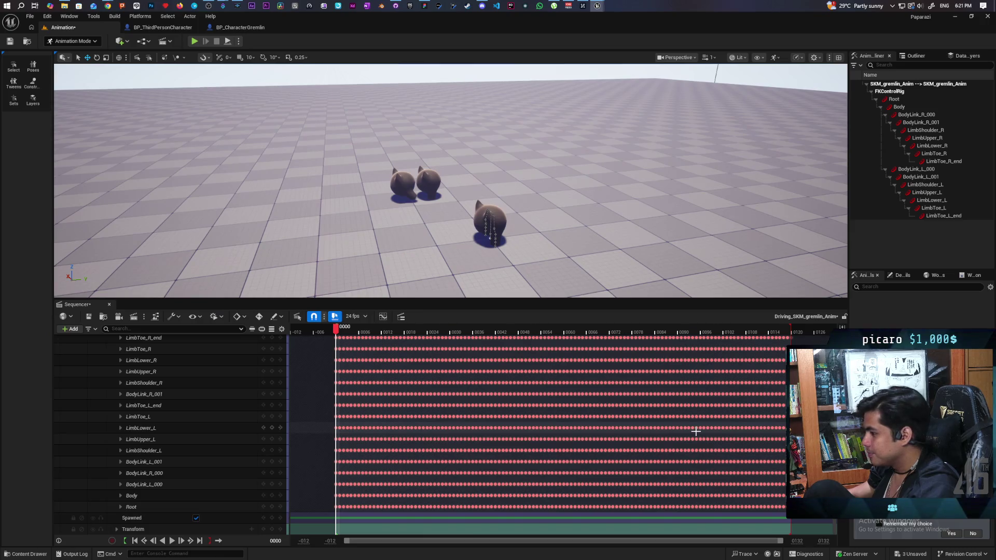
scroll(696, 432, up, 1)
scroll(757, 407, down, 1)
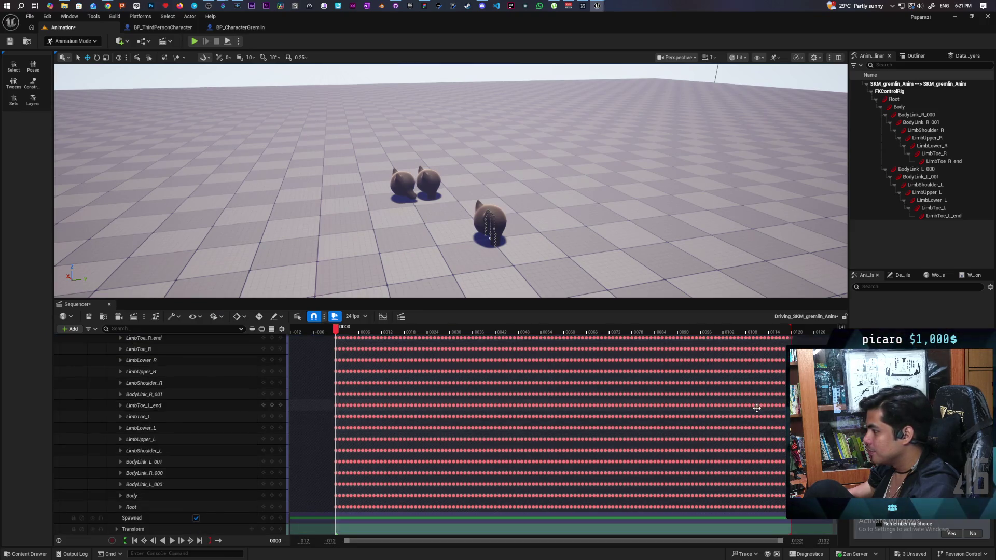
scroll(756, 410, up, 2)
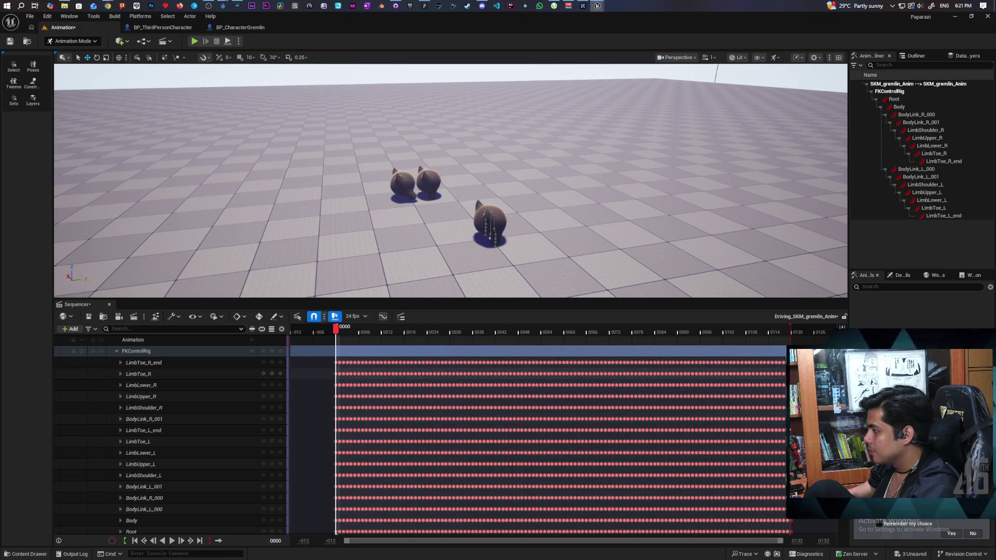
drag(771, 300, 778, 232)
mouse_move(802, 303)
mouse_down()
mouse_move(702, 458)
mouse_move(582, 473)
mouse_move(340, 474)
mouse_up()
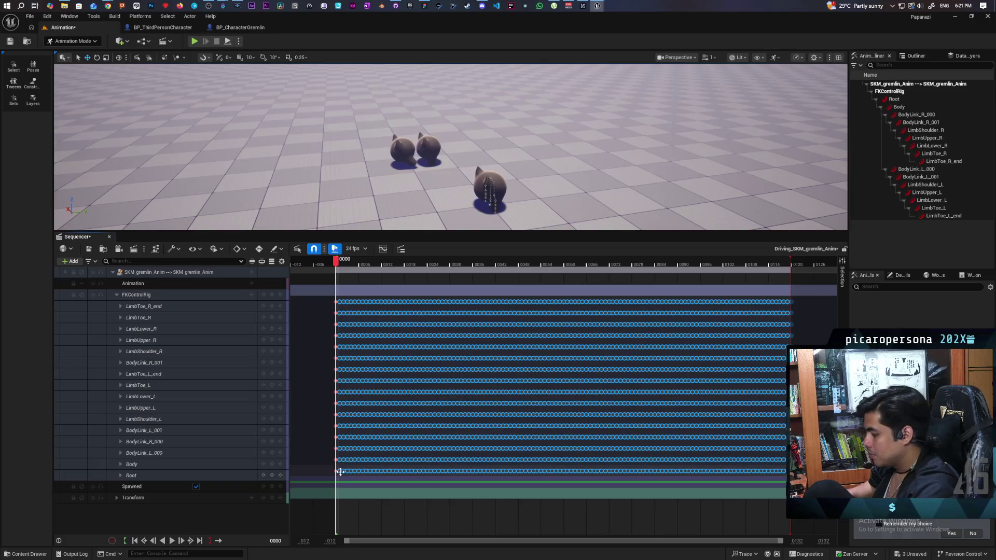
key(Delete)
click(457, 264)
mouse_move(482, 265)
mouse_down()
mouse_move(325, 284)
mouse_move(337, 280)
mouse_up()
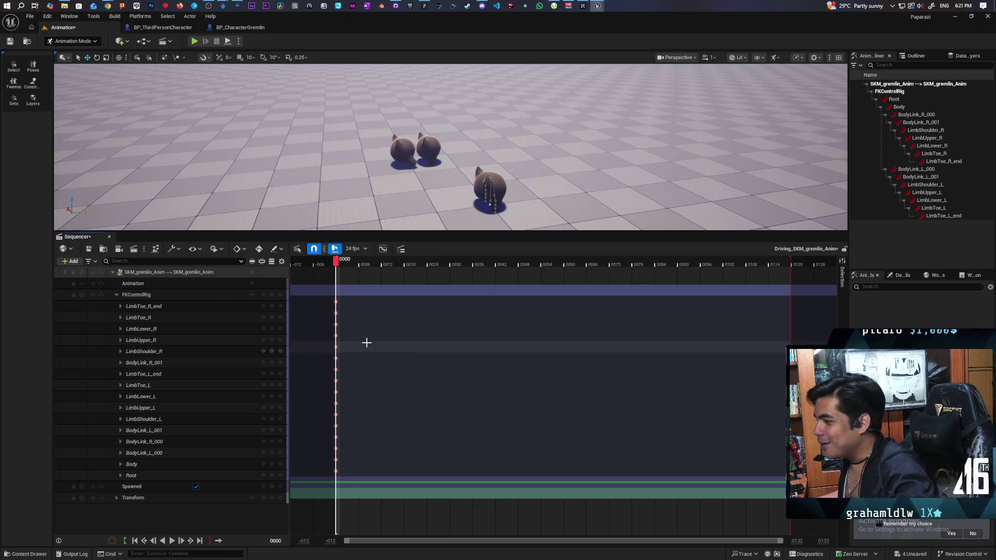
Save the level sequence and delete one back gremlin, confirming the Delete Referenced Actor prompt
click(88, 248)
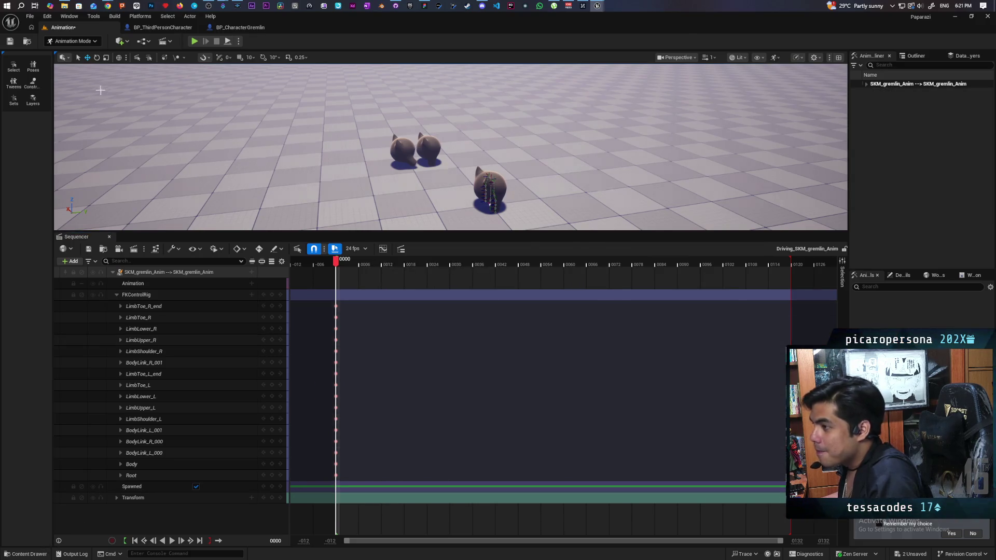
key(ctrl+space)
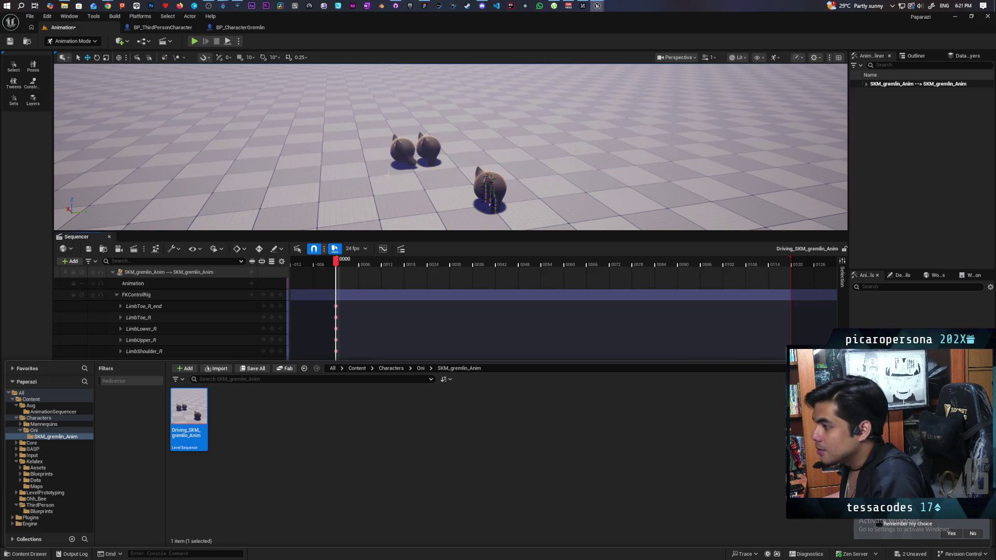
click(404, 149)
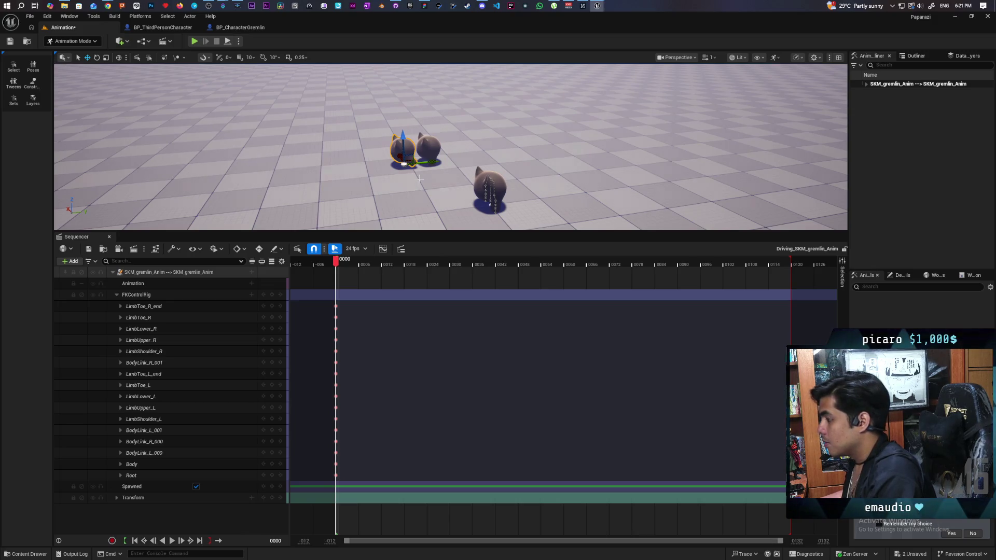
key(Delete)
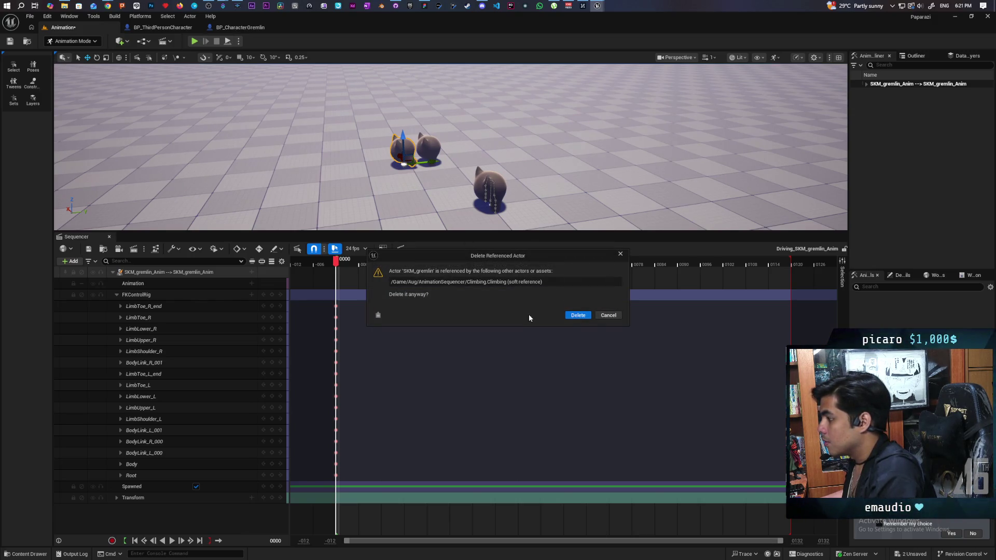
click(577, 315)
Move the view closer to the gremlins and select the front gremlin's Body control
click(431, 147)
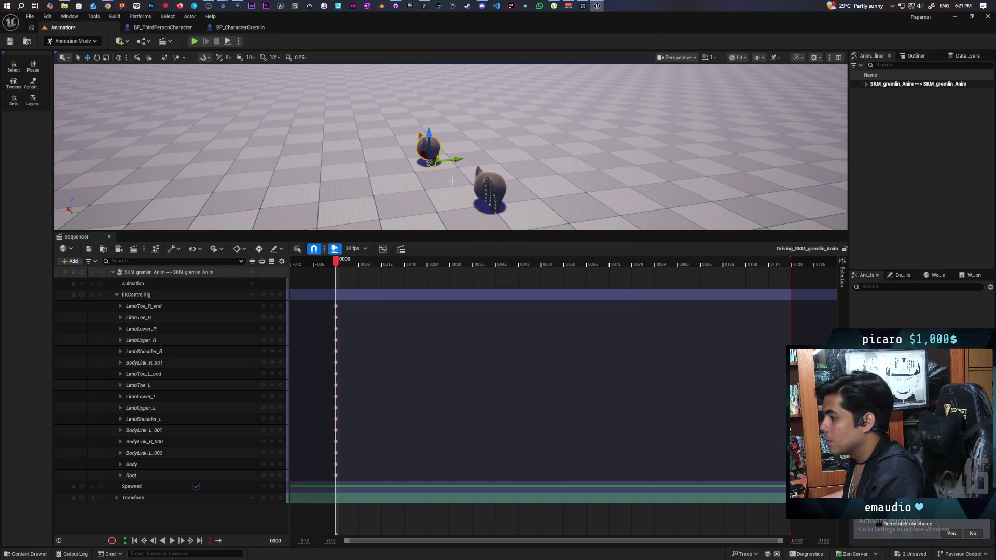
mouse_move(451, 185)
mouse_down()
mouse_move(451, 171)
mouse_move(431, 187)
mouse_move(407, 182)
mouse_up()
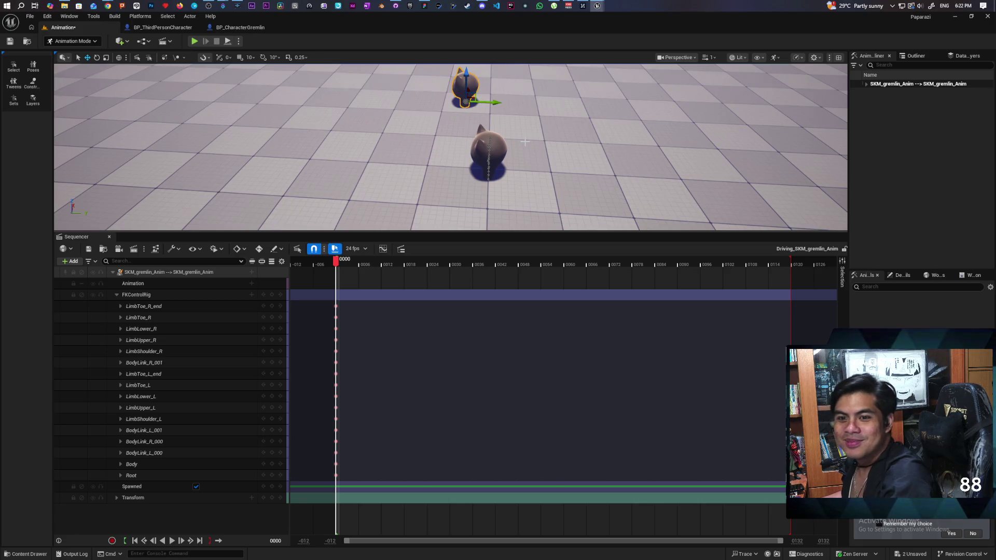
click(504, 148)
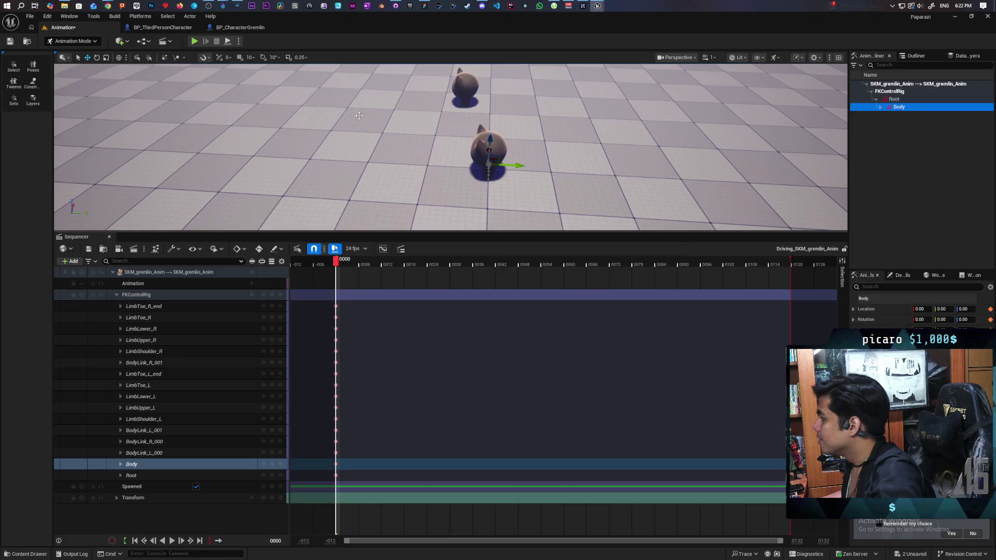
Switch the editor to Selection Mode and select the front gremlin actor
click(72, 41)
click(67, 54)
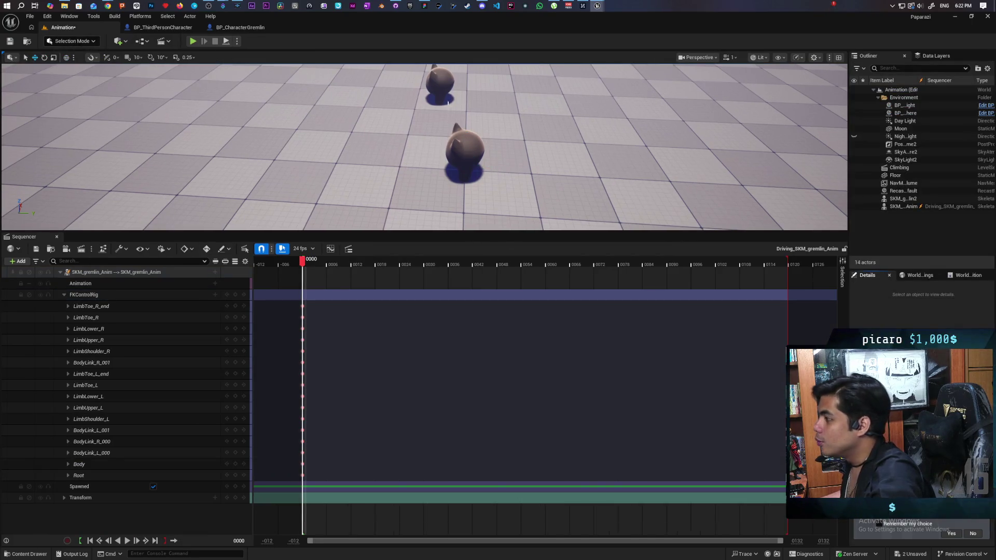
click(461, 142)
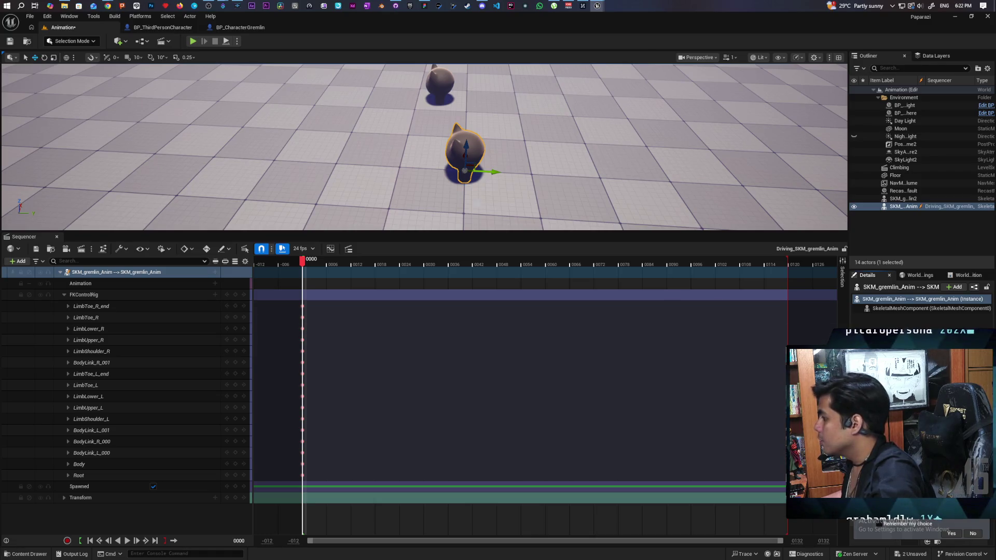
Drag SKM_gremlin2 along its Y axis to stand beside the other gremlin
click(432, 84)
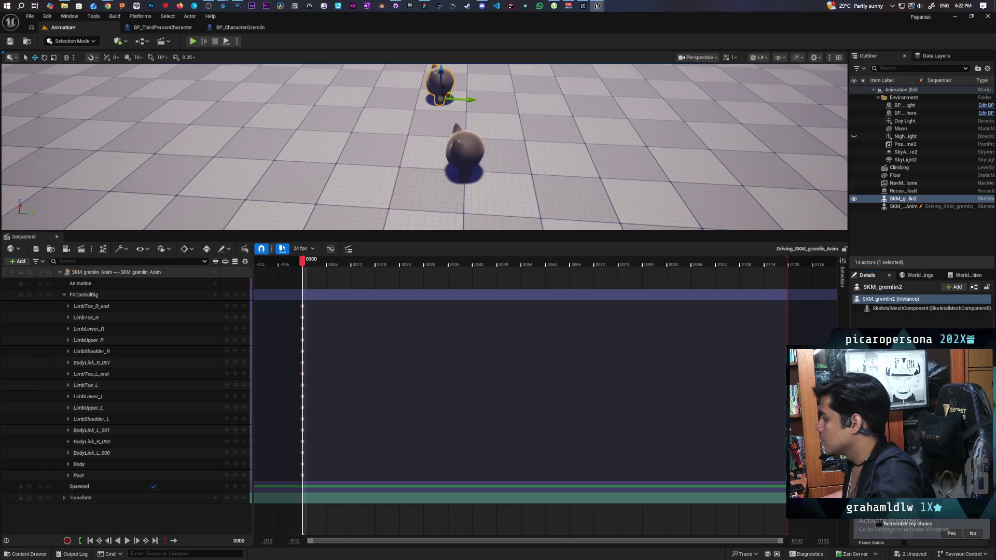
mouse_move(489, 173)
mouse_down()
mouse_move(535, 178)
mouse_move(535, 155)
mouse_move(542, 198)
mouse_move(539, 179)
mouse_move(517, 176)
mouse_up()
mouse_move(778, 153)
mouse_down()
mouse_move(616, 161)
mouse_move(583, 178)
mouse_up()
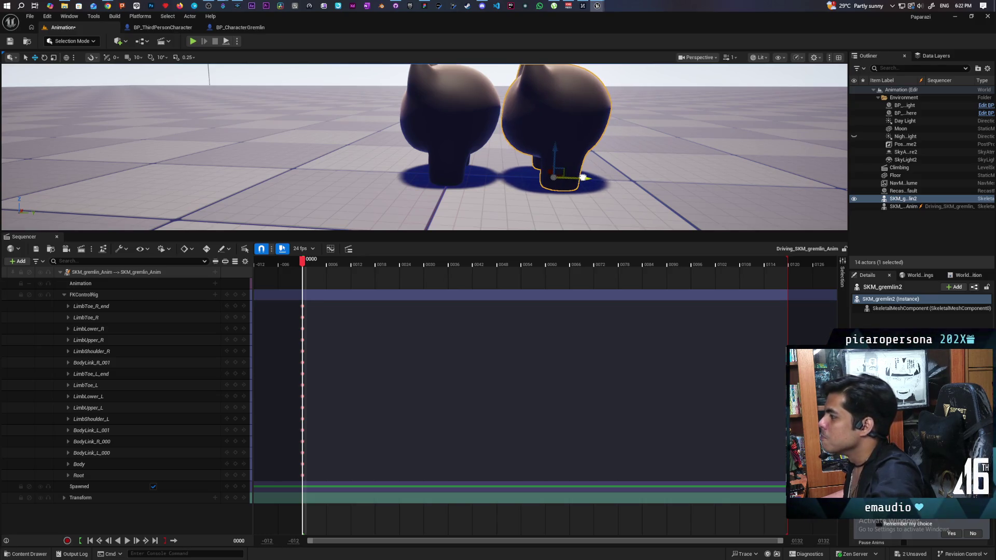
drag(583, 178, 586, 177)
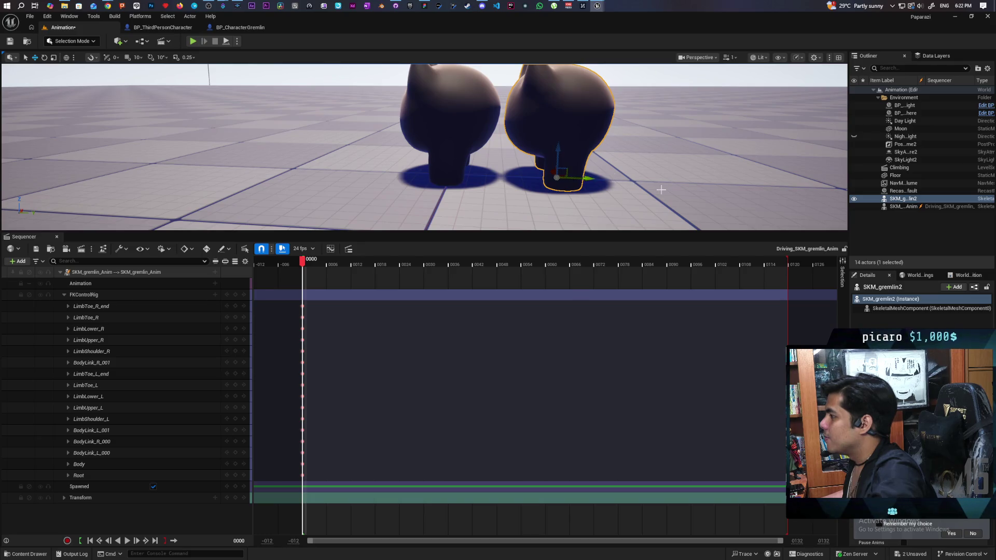
scroll(586, 177, down, 5)
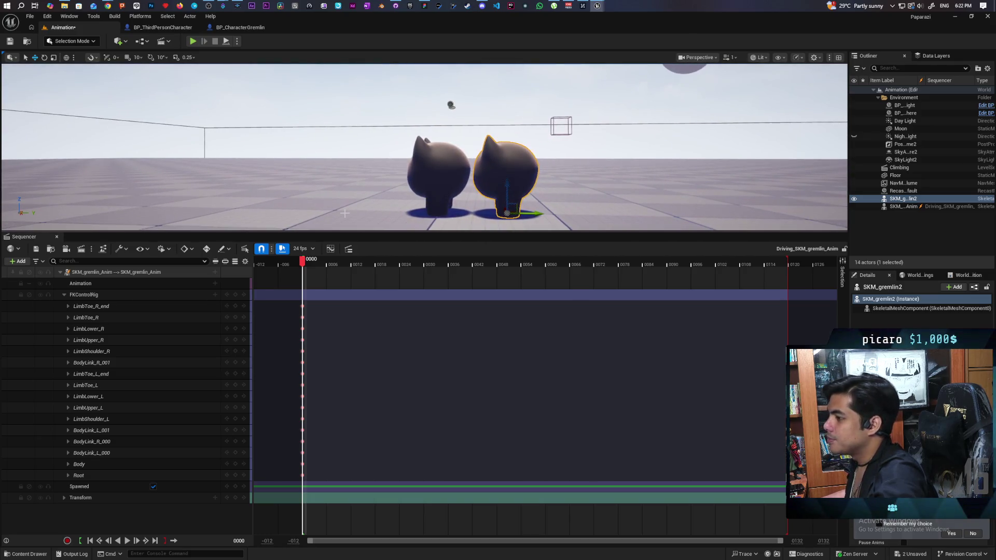
In the Content Drawer, rename Driving_SKM_gremlin_Anim to 'LS_Base' and save it with Ctrl+S
click(26, 553)
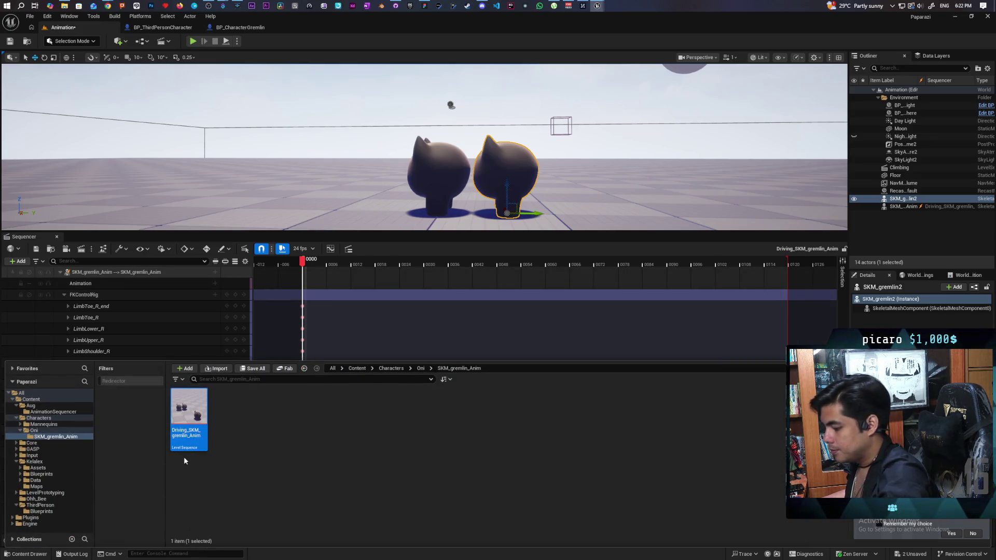
key(F2)
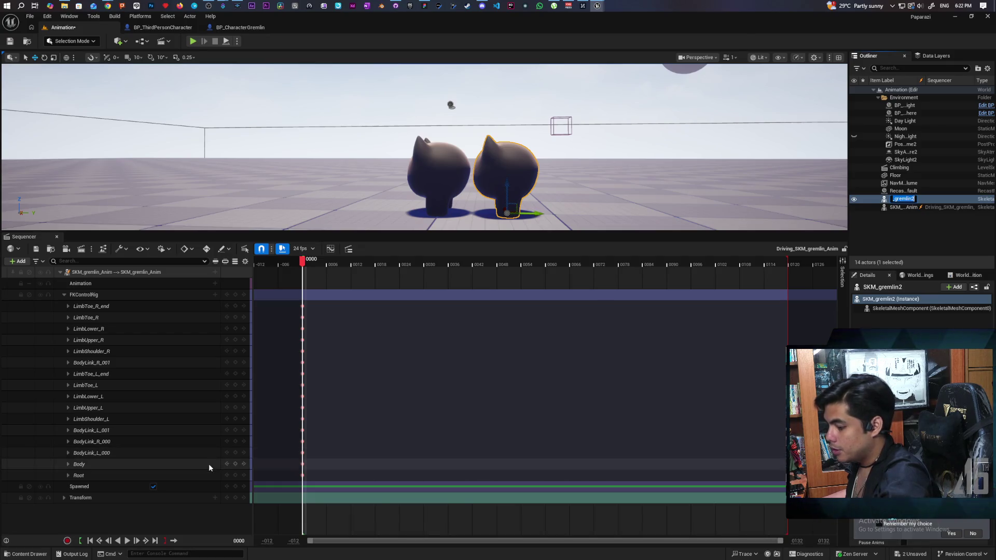
key(ctrl+space)
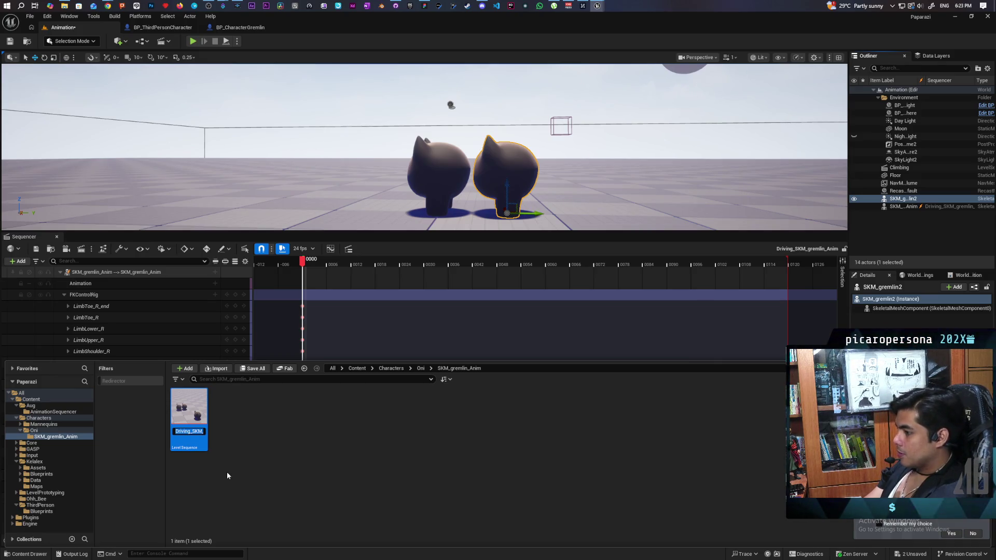
text(LS_)
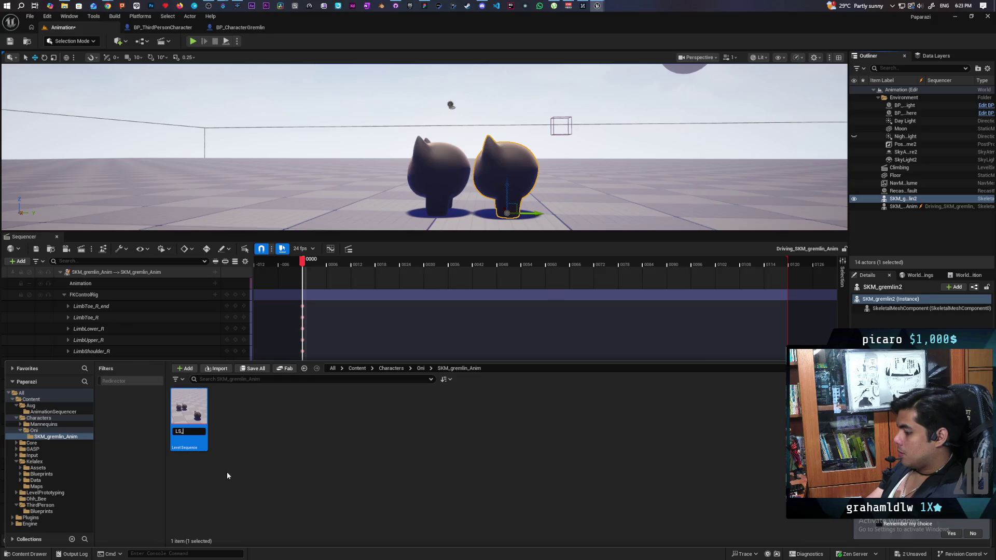
text(Base)
key(Return)
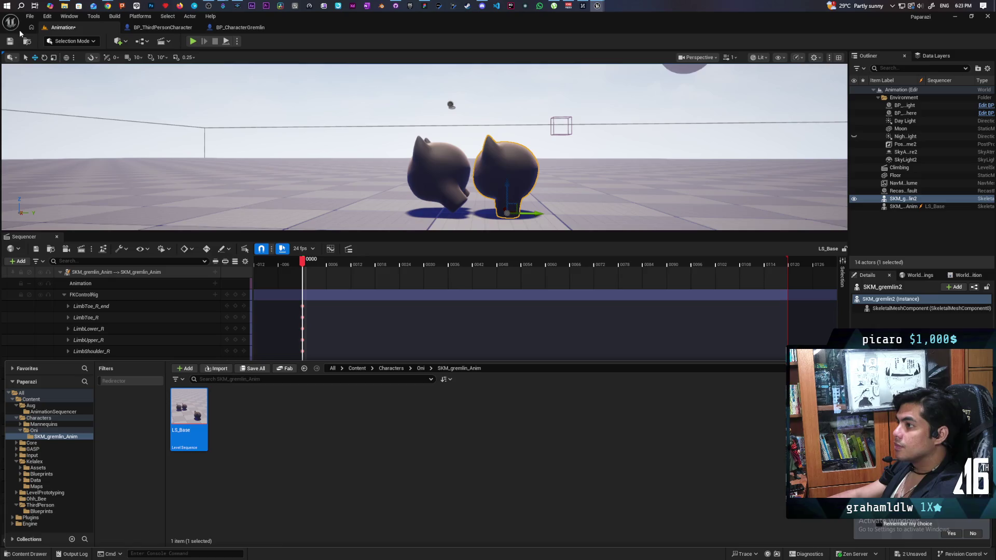
key(ctrl+s)
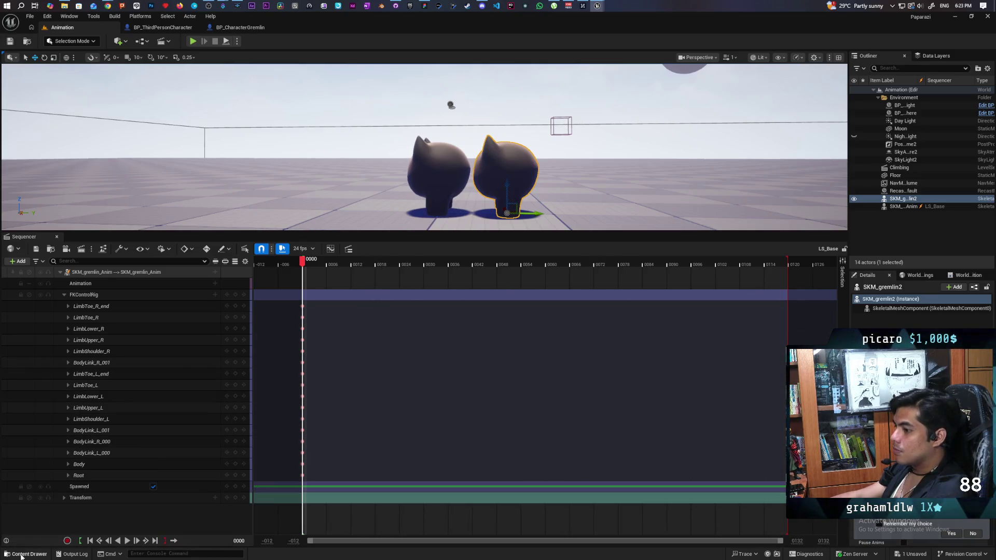
Duplicate LS_Base in the Content Drawer and name the copy 'LS_Climb'
click(26, 554)
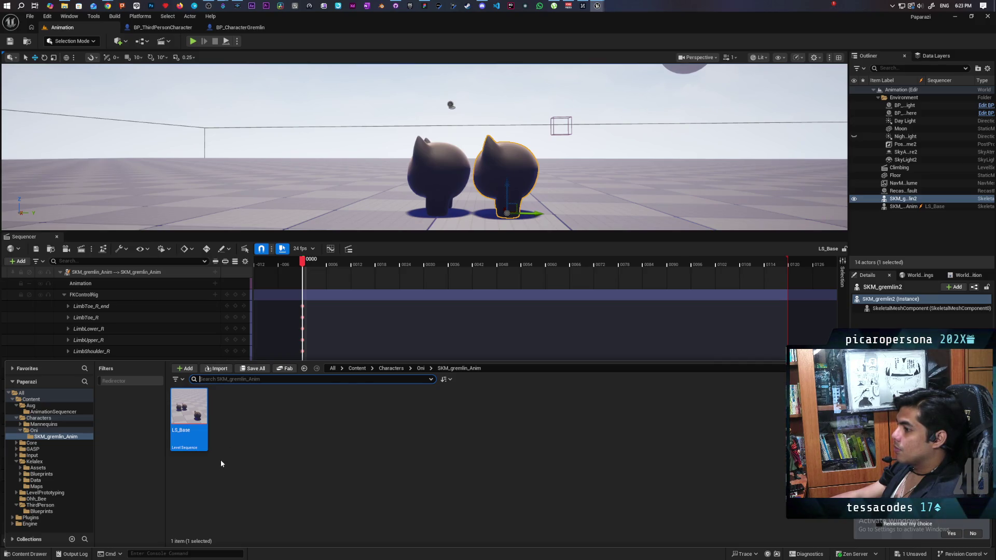
right_click(197, 422)
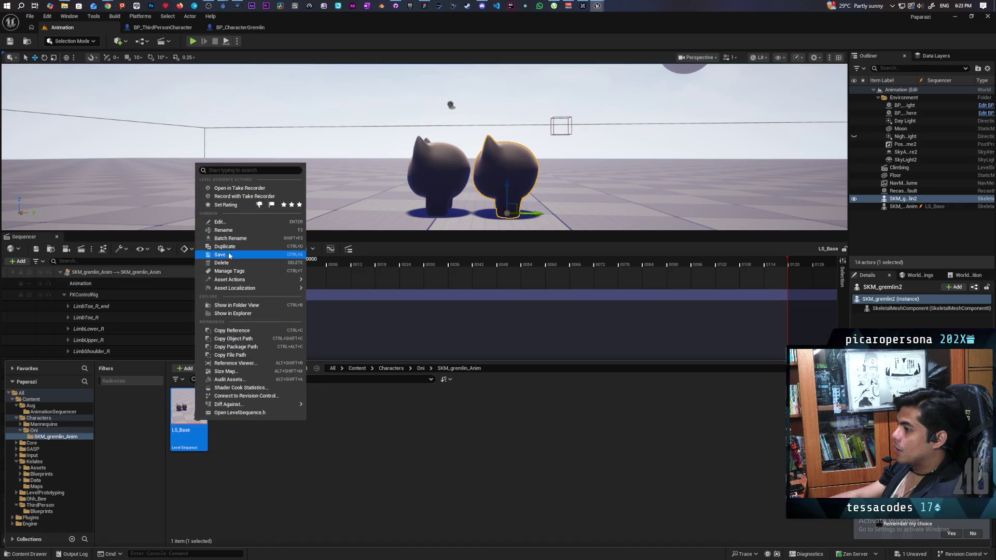
click(241, 247)
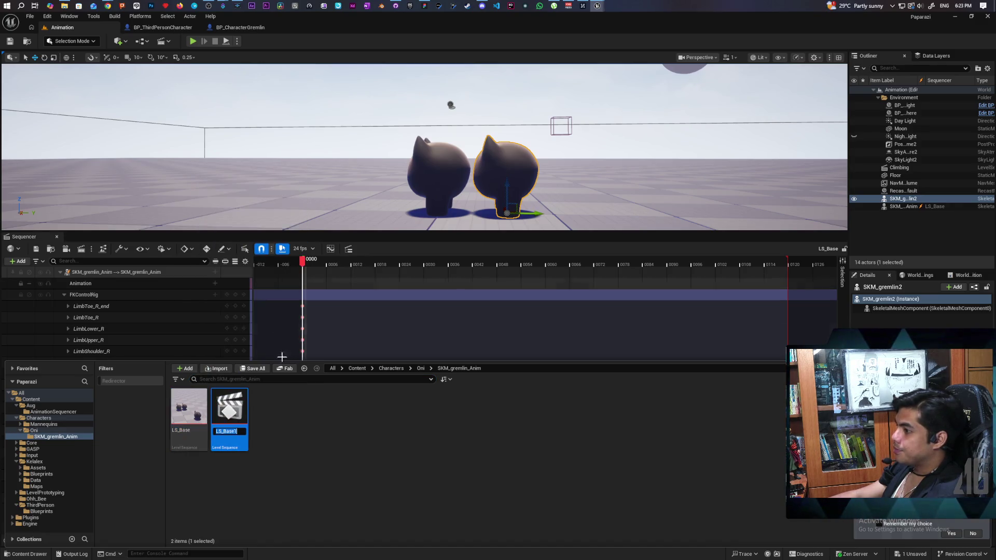
text(LS_B)
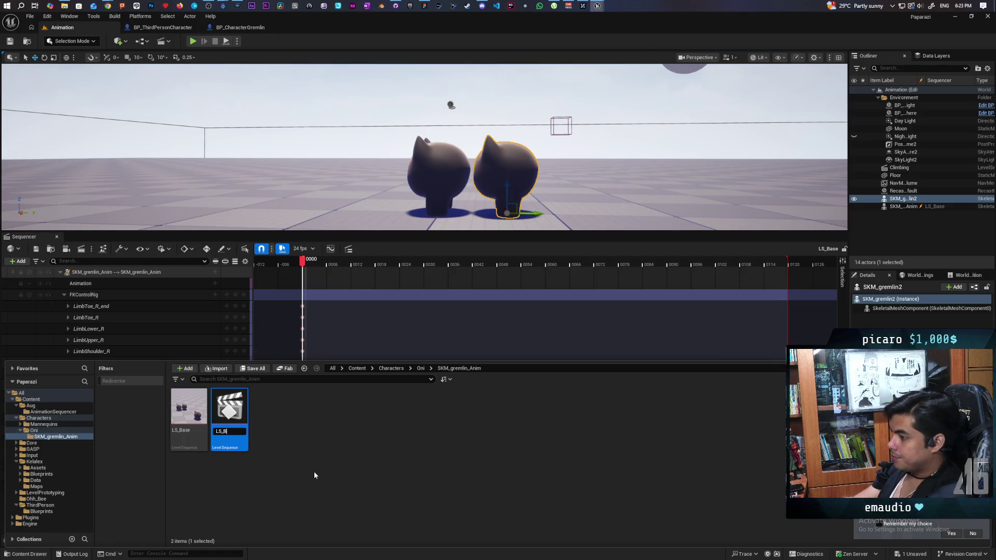
key(BackSpace)
text(Climb)
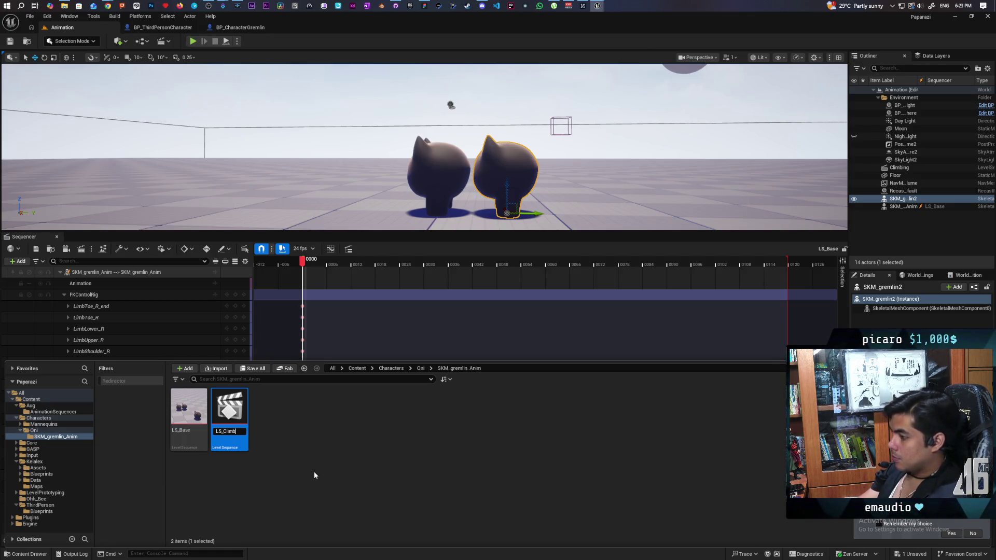
key(Return)
Save all assets, open LS_Climb in Sequencer, and select the left gremlin
key(ctrl+shift+s)
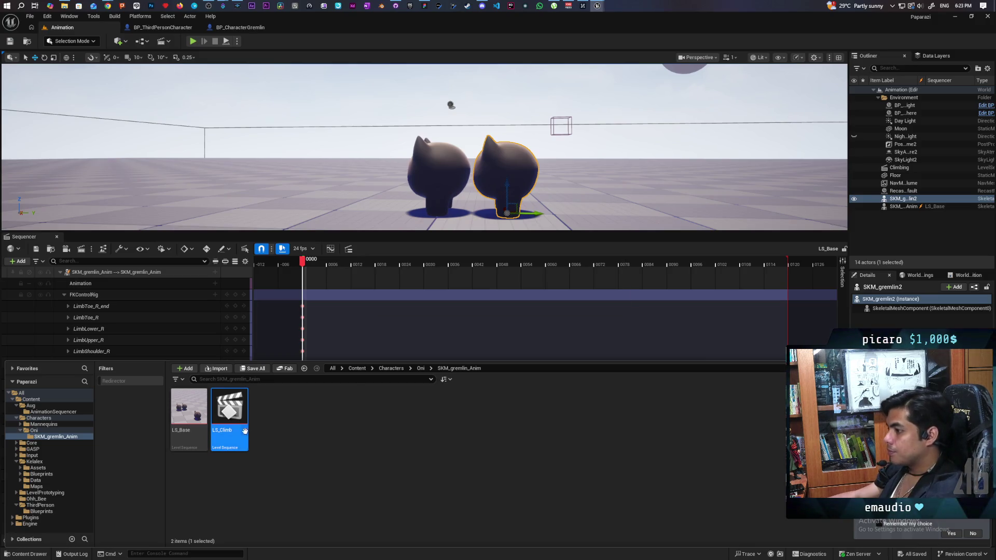
double_click(234, 419)
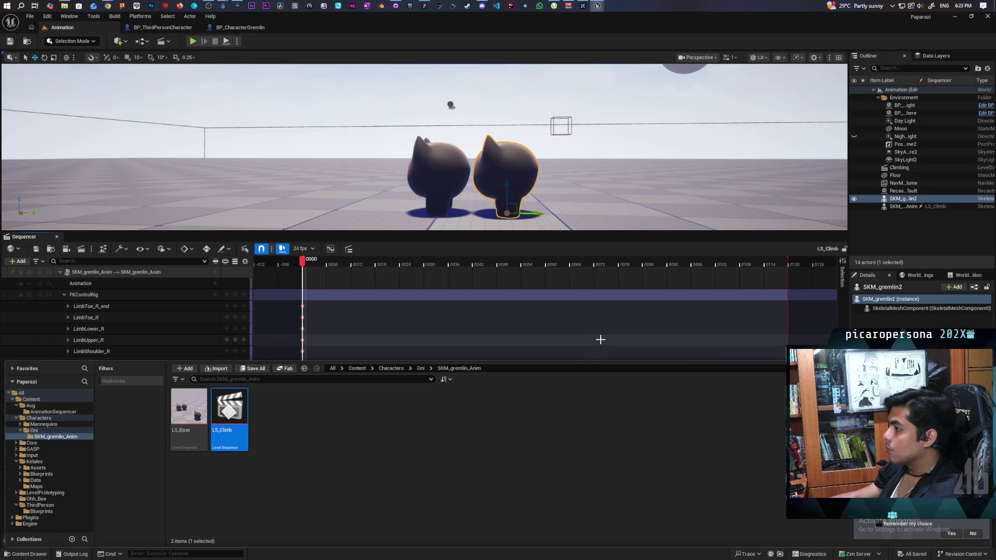
click(446, 178)
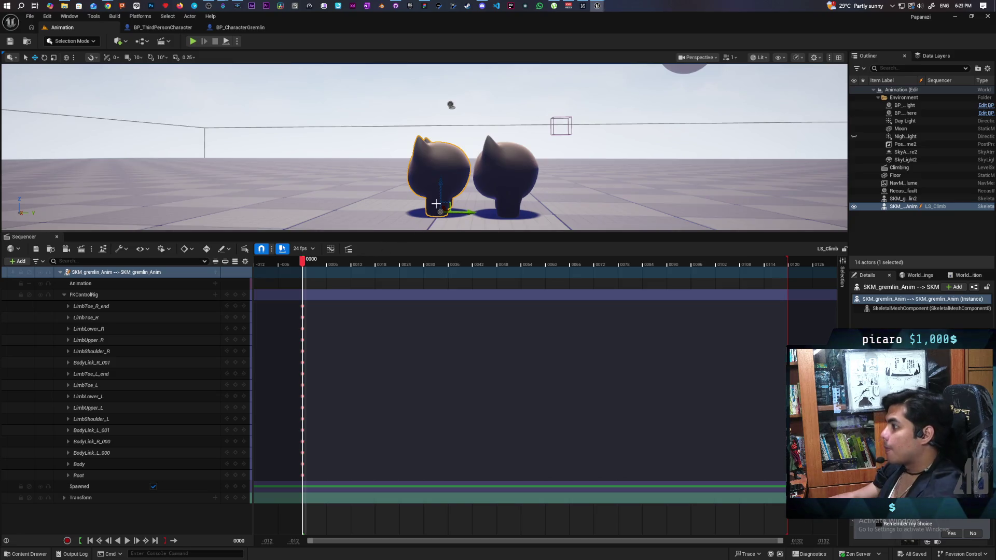
Reposition the camera around the gremlins and pick the Root control track to enter Animation Mode
mouse_move(436, 203)
mouse_down()
mouse_move(436, 218)
mouse_move(437, 197)
mouse_up()
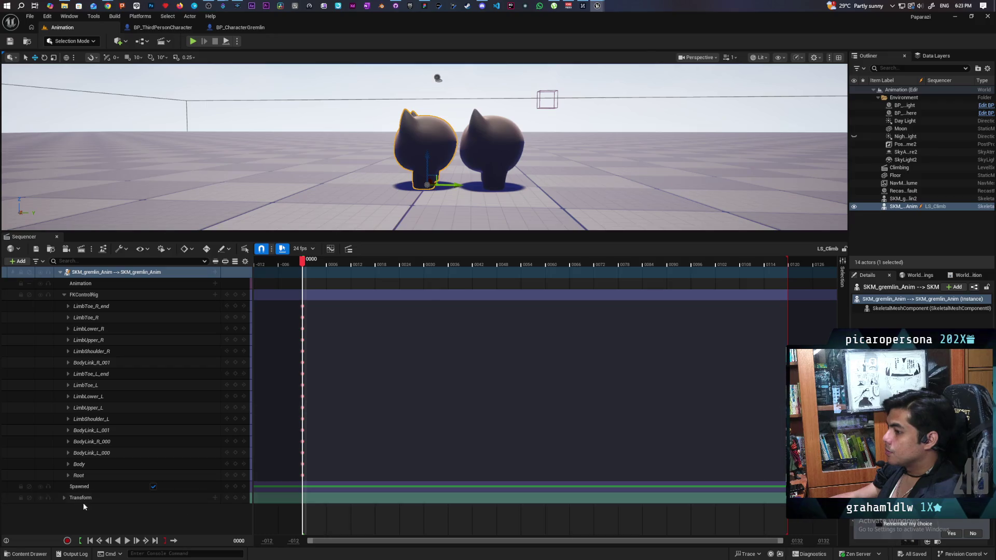
click(79, 475)
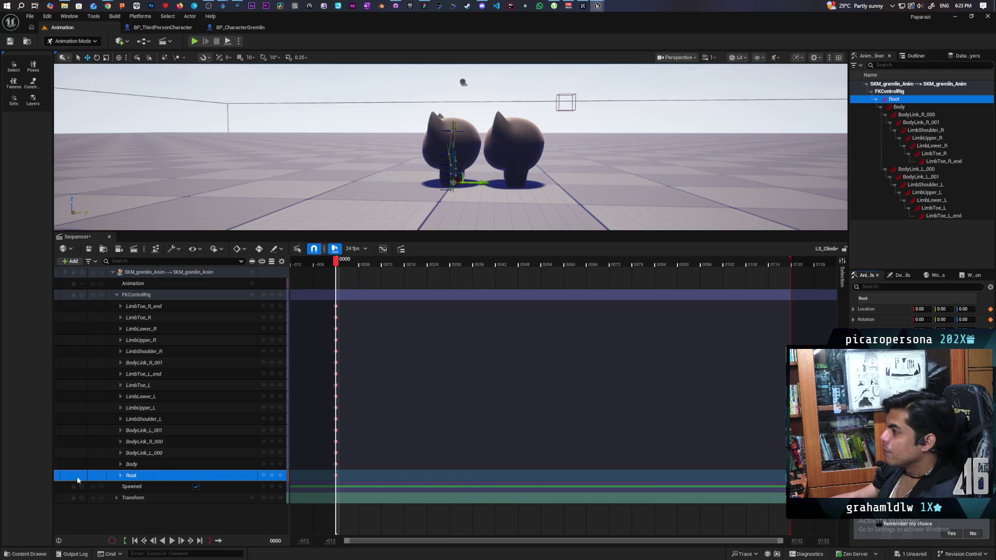
Preview the climb sequence by scrubbing and playing it from frame 0000
drag(441, 182, 441, 165)
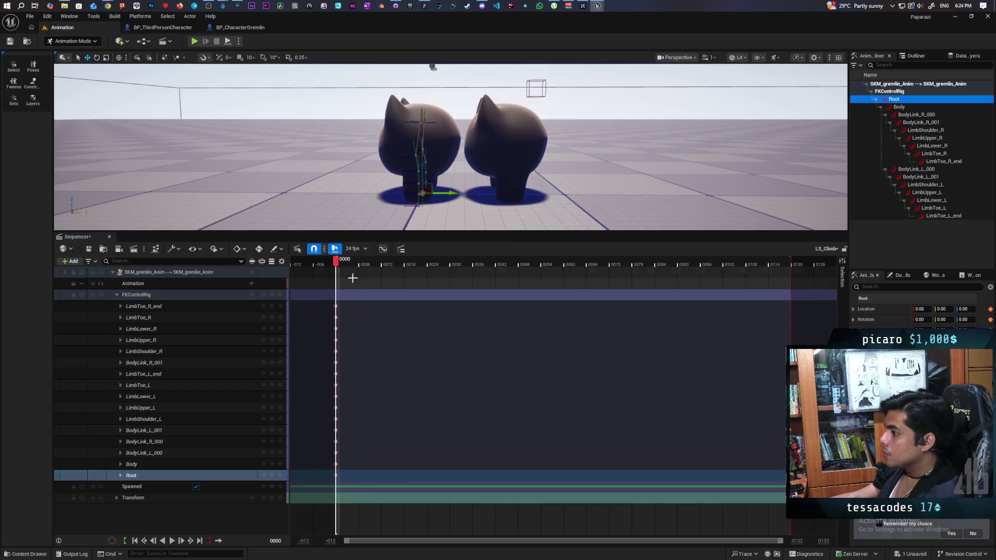
mouse_move(335, 263)
mouse_down()
mouse_move(410, 263)
mouse_move(337, 281)
mouse_up()
key(space)
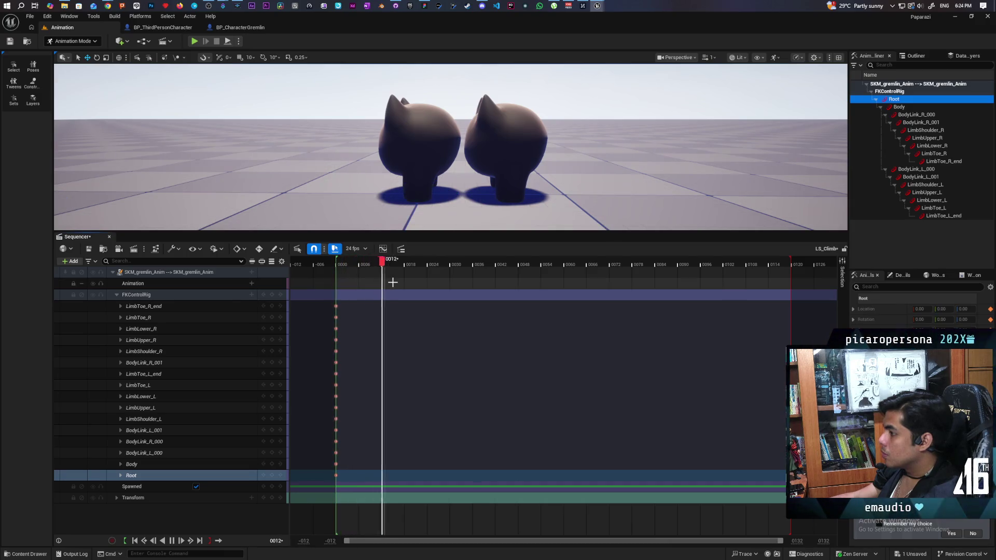
key(space)
drag(388, 263, 336, 263)
key(space)
key(space)
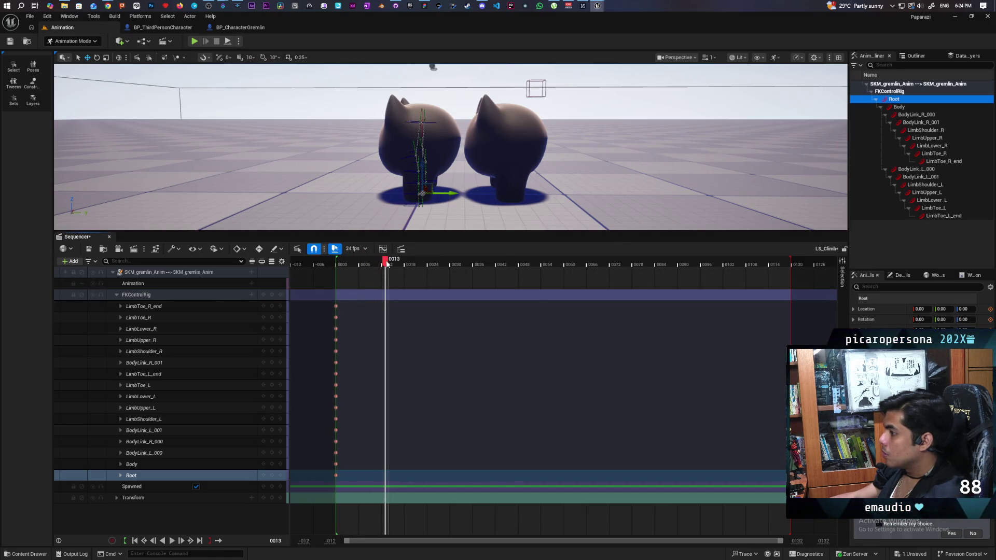
Move the playhead to frame 0021 and add a Root key there
drag(386, 262, 382, 263)
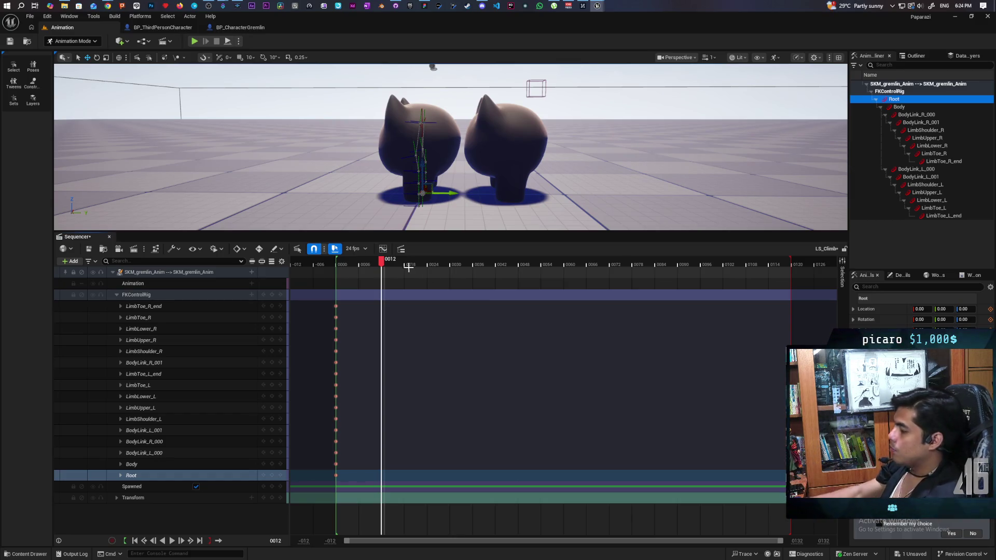
mouse_move(384, 264)
mouse_down()
mouse_move(338, 262)
mouse_move(415, 258)
mouse_up()
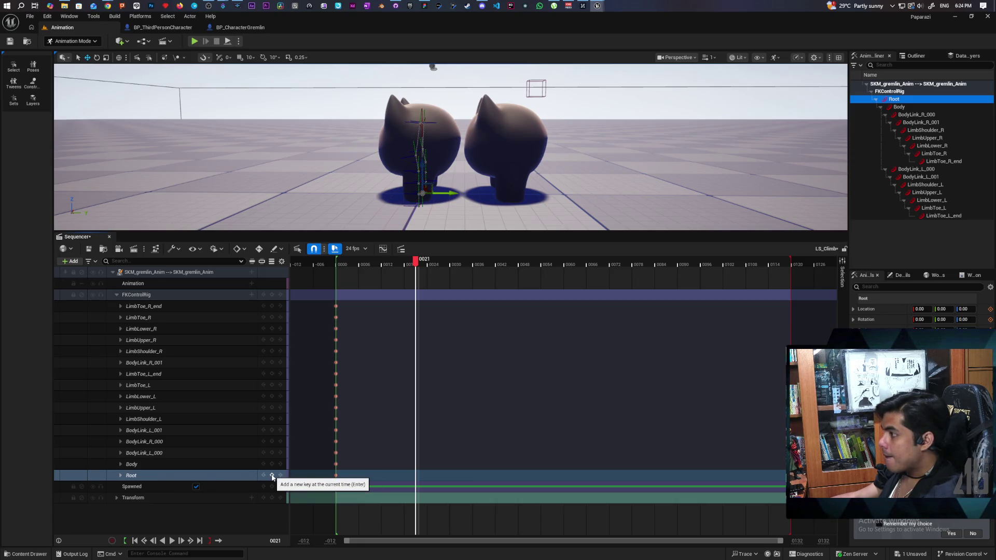
click(271, 476)
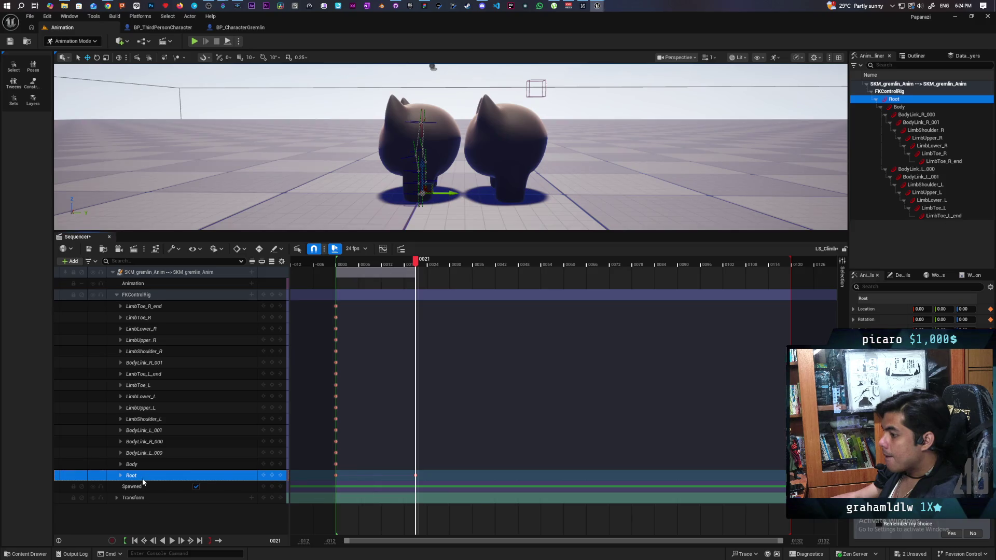
Expand the Root track and set its Location.Z at frame 0021 to 0
click(120, 476)
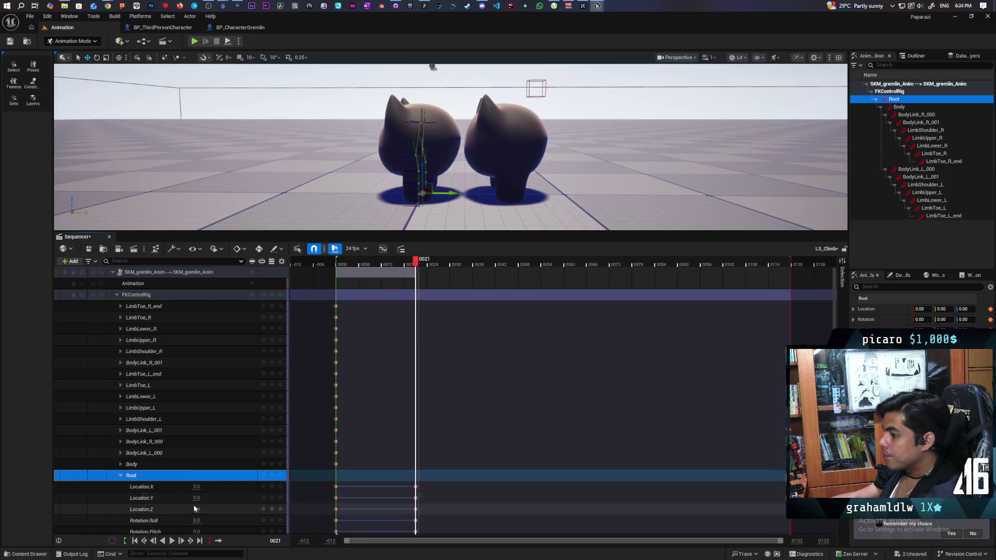
mouse_move(196, 509)
mouse_down()
mouse_move(218, 509)
mouse_move(206, 509)
mouse_up()
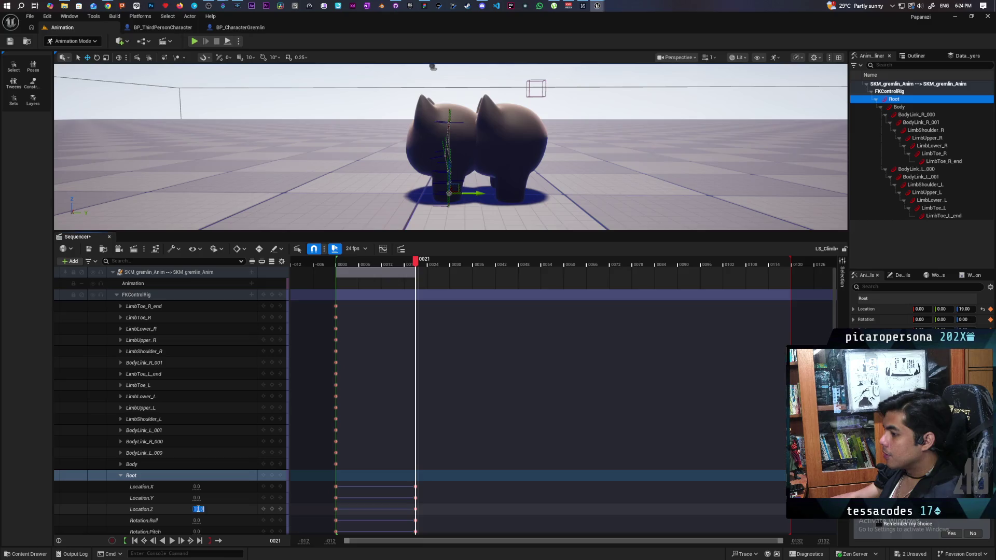
text(0)
key(Return)
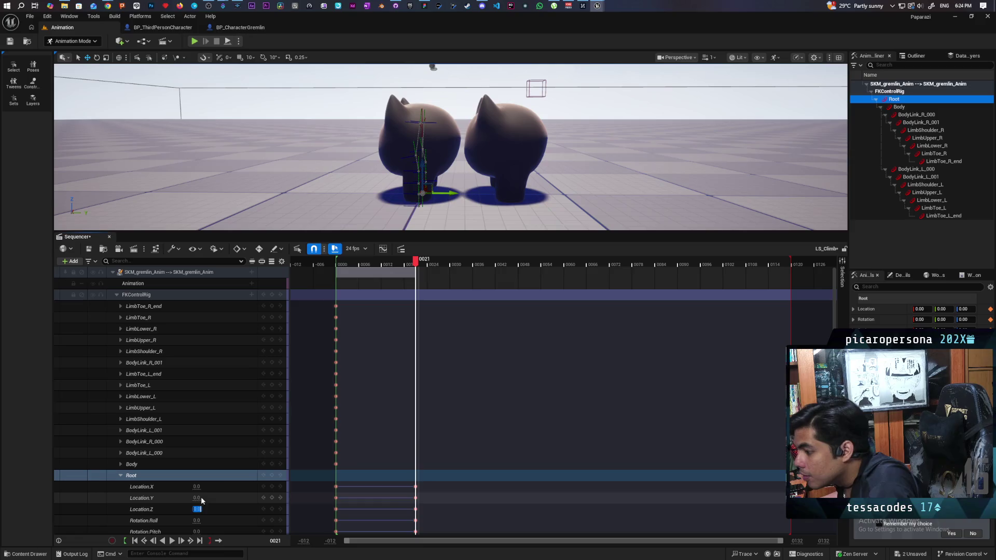
Try Root Location.Y values -50, -56, -62 and -58, settling on -52
click(197, 498)
text(-50)
key(Return)
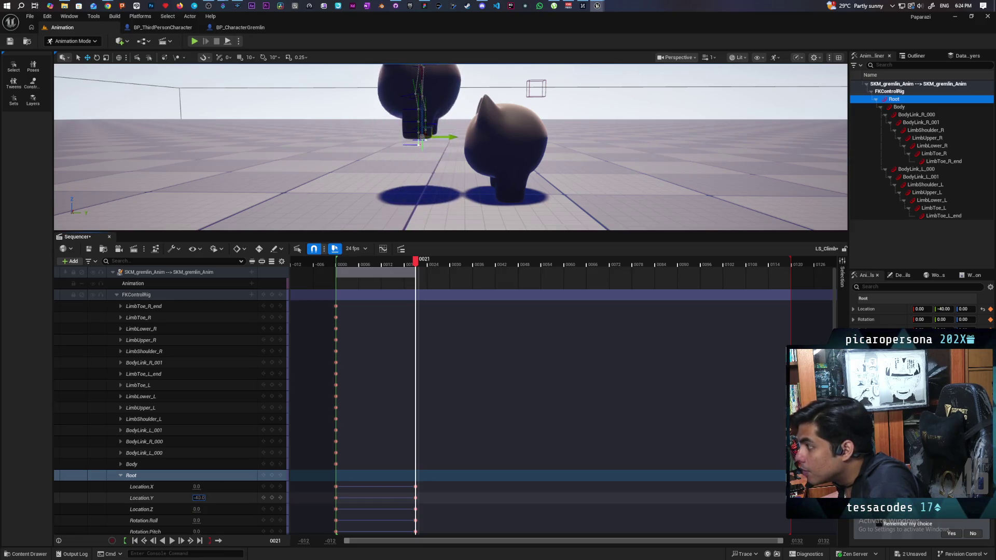
text(-56)
key(Return)
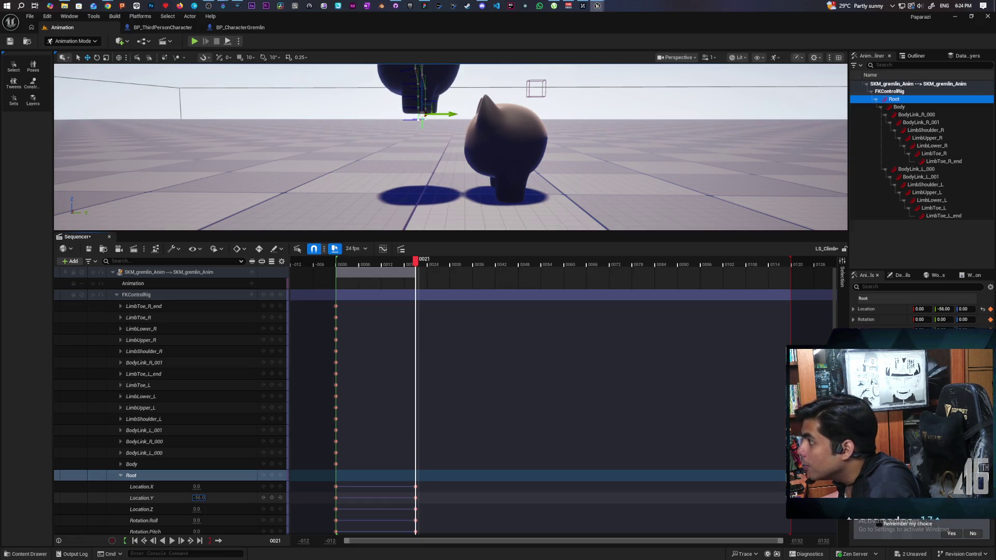
text(-62)
key(Return)
text(-58)
key(Return)
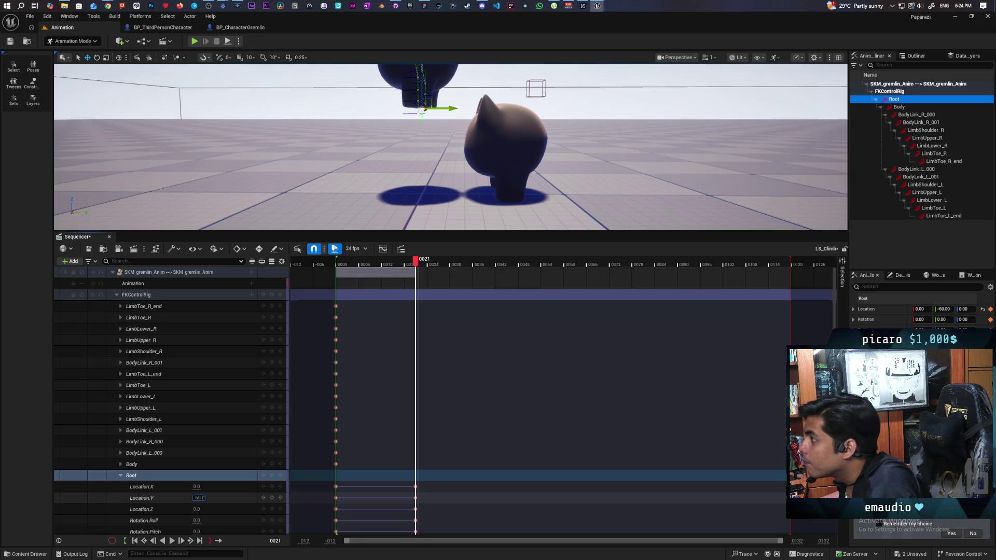
text(-52)
key(Return)
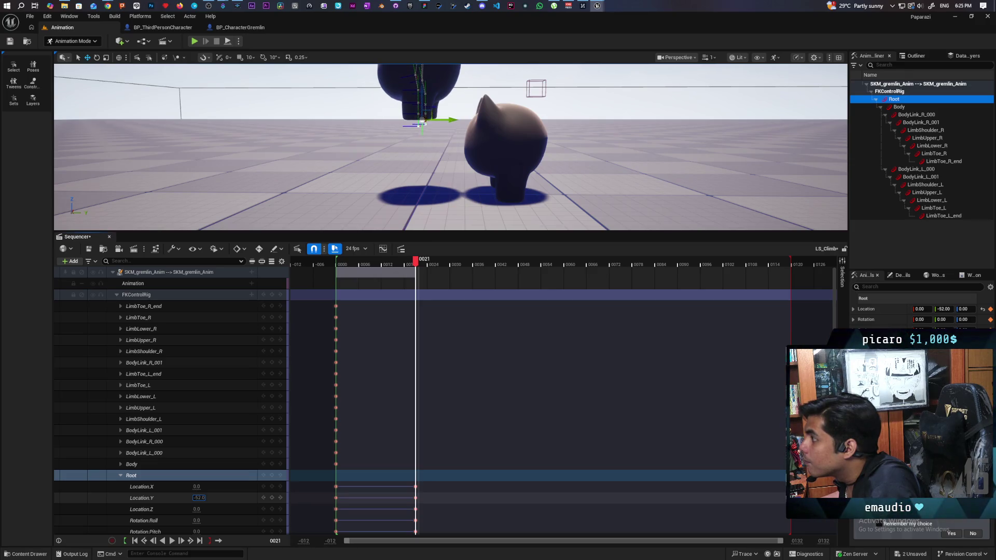
click(362, 407)
mouse_move(450, 156)
mouse_down()
mouse_move(446, 114)
mouse_move(450, 151)
mouse_up()
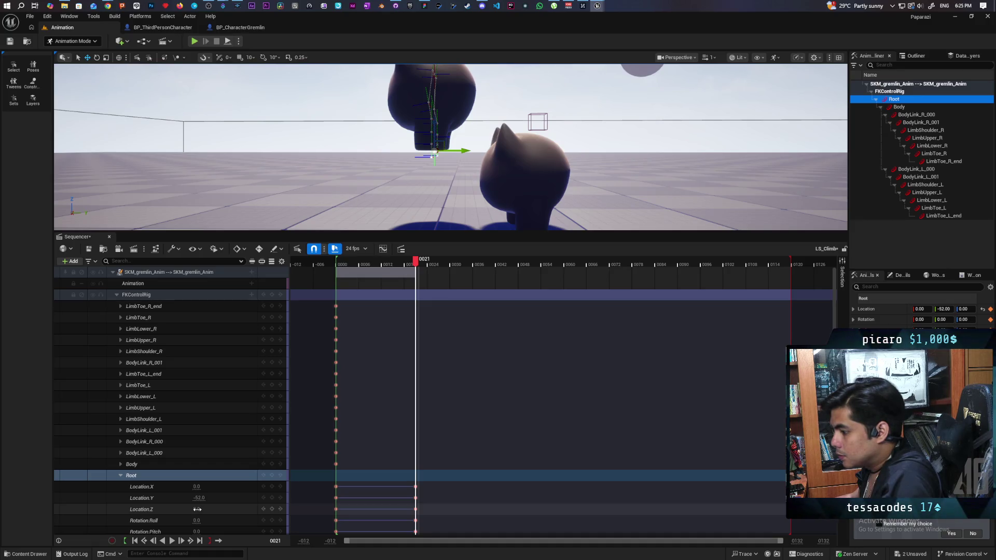
Raise the Root's Location.Z at frame 0021 to 59.541959, lifting the gremlin
drag(197, 509, 225, 510)
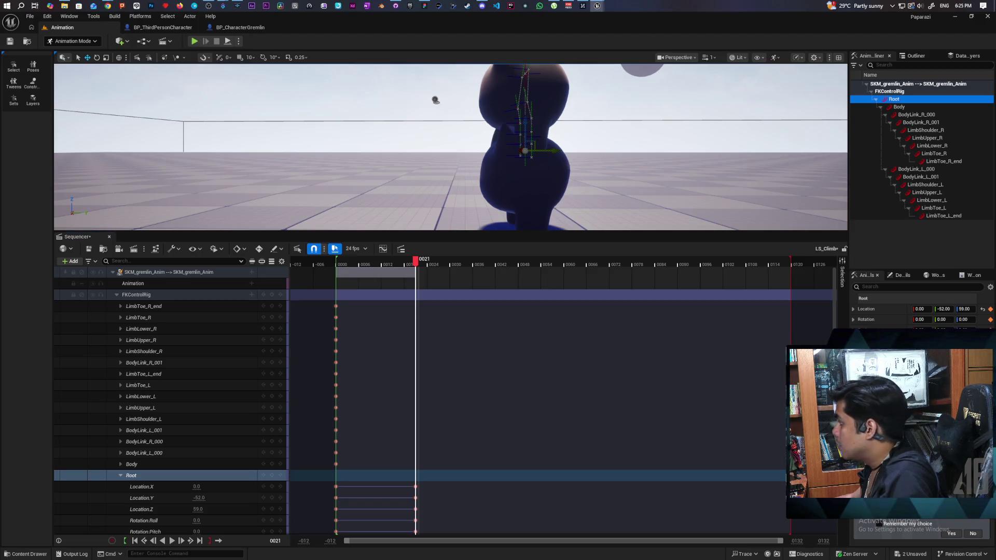
click(532, 187)
click(901, 276)
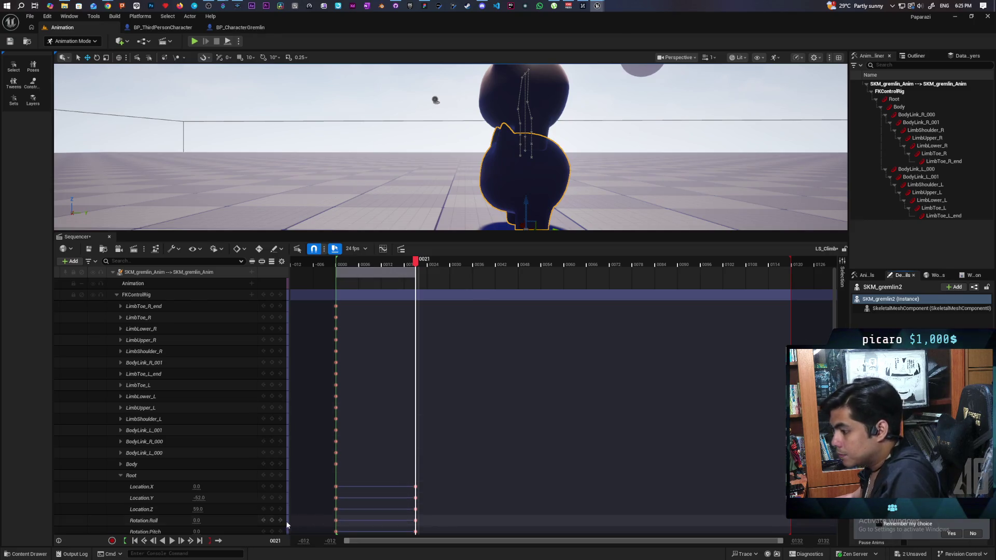
text(59.541959)
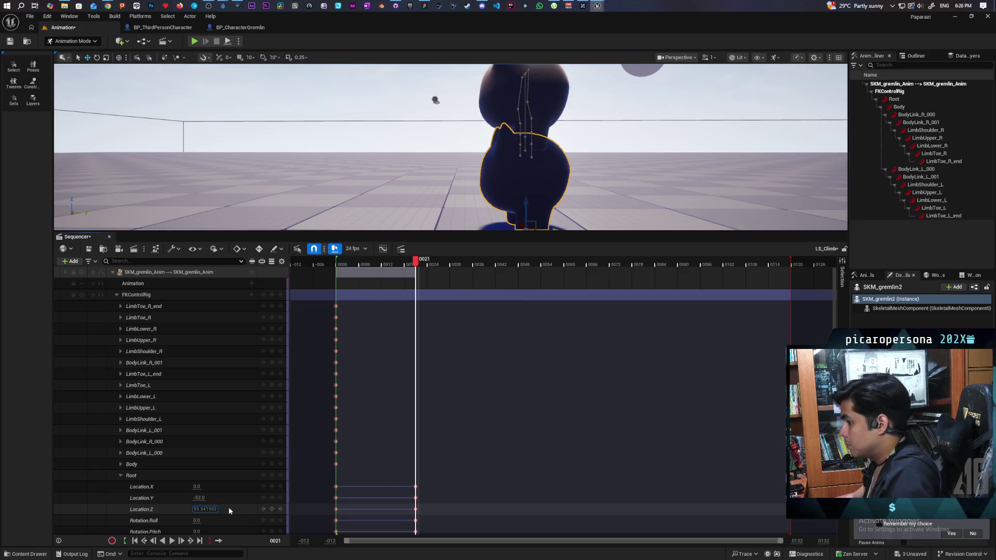
key(Return)
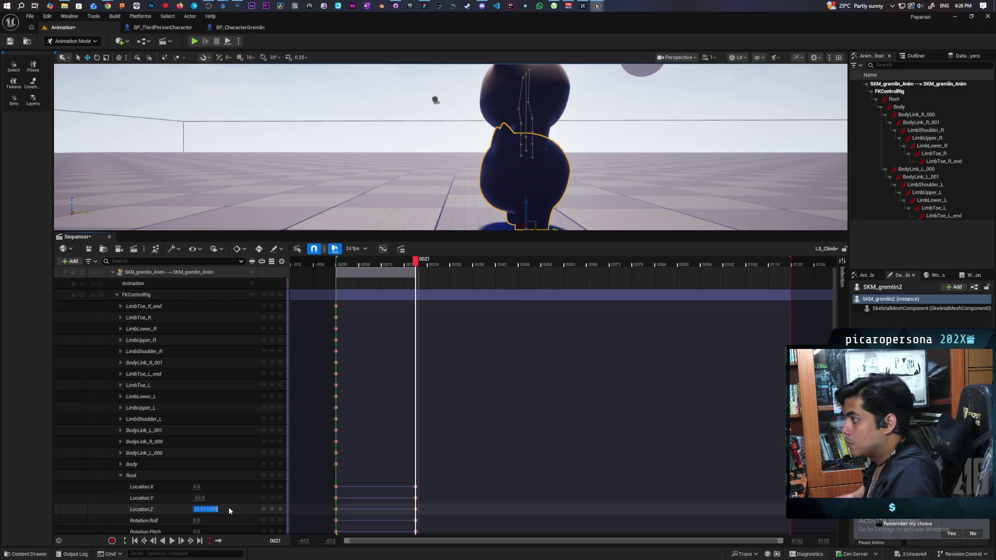
mouse_move(450, 147)
mouse_down()
mouse_move(488, 144)
mouse_move(670, 65)
mouse_move(665, 161)
mouse_up()
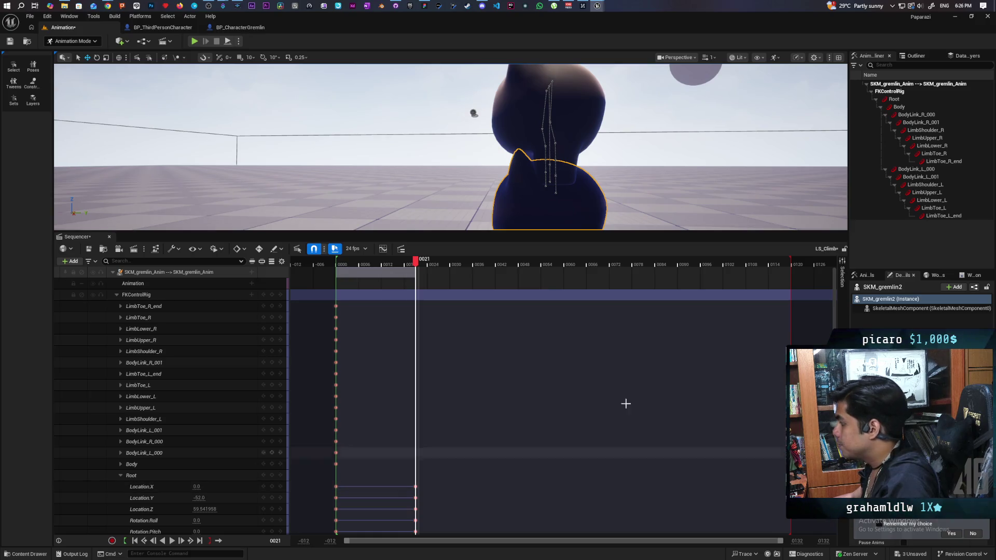
Switch to Selection Mode and select SKM_gremlin2's SkeletalMeshComponent in Details
click(73, 41)
click(70, 54)
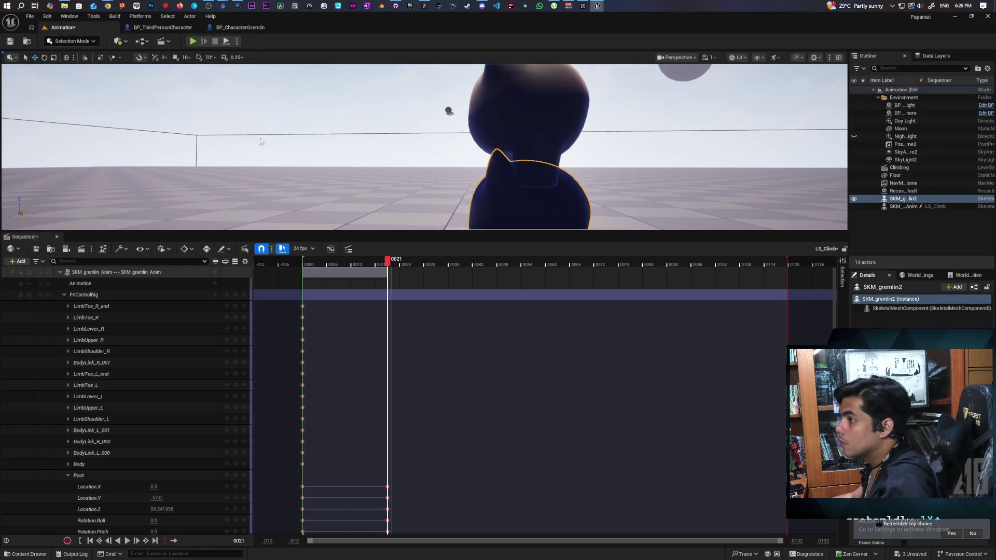
click(884, 309)
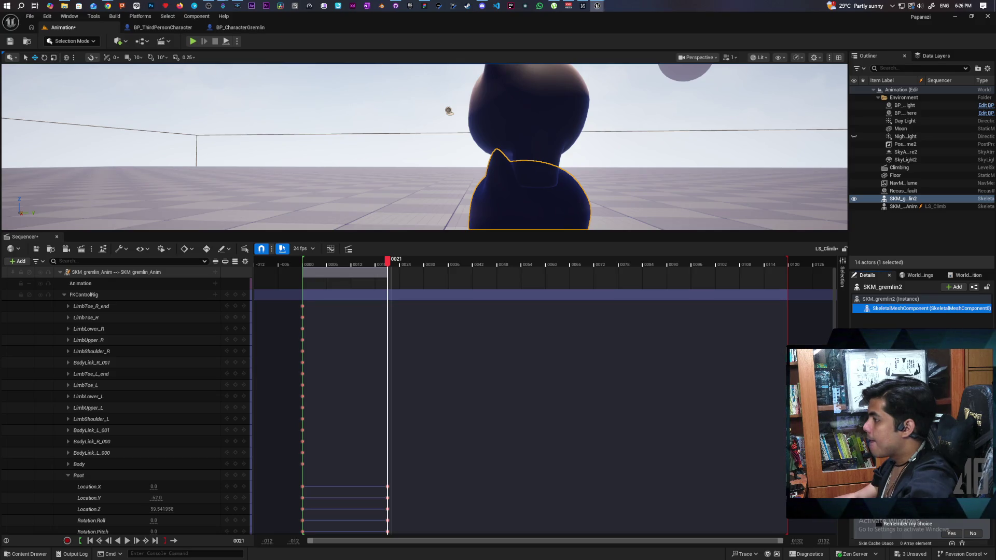
mouse_move(649, 154)
mouse_down()
mouse_move(363, 136)
mouse_move(269, 160)
mouse_move(291, 171)
mouse_move(363, 165)
mouse_move(244, 167)
mouse_move(306, 167)
mouse_move(306, 218)
mouse_move(306, 155)
mouse_move(305, 192)
mouse_move(280, 208)
mouse_move(298, 208)
mouse_move(269, 210)
mouse_move(291, 208)
mouse_move(291, 197)
mouse_up()
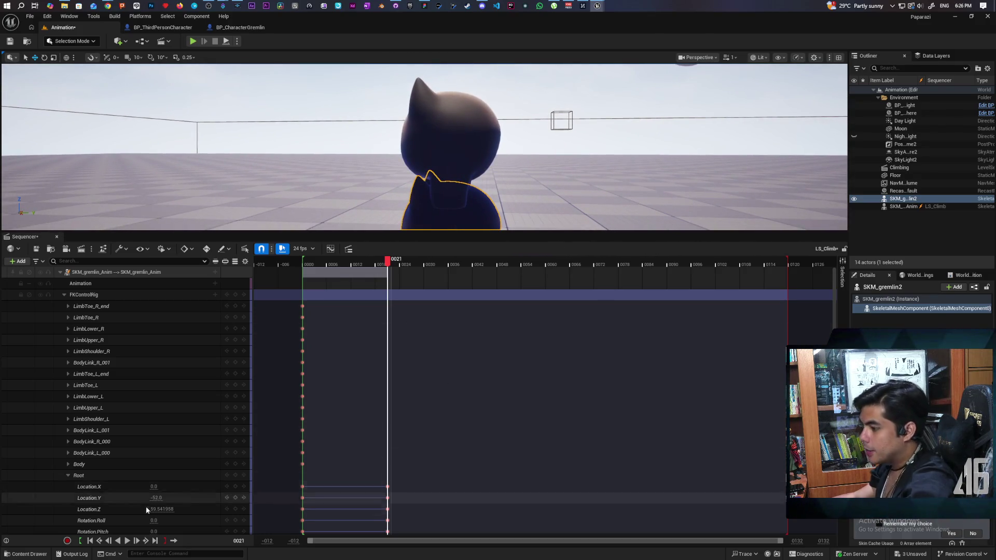
Adjust the Root Location.Y key at frame 0021 to -46.0 and scrub back to preview
drag(154, 500, 158, 499)
mouse_move(291, 155)
mouse_down()
mouse_move(272, 127)
mouse_move(254, 122)
mouse_move(285, 122)
mouse_up()
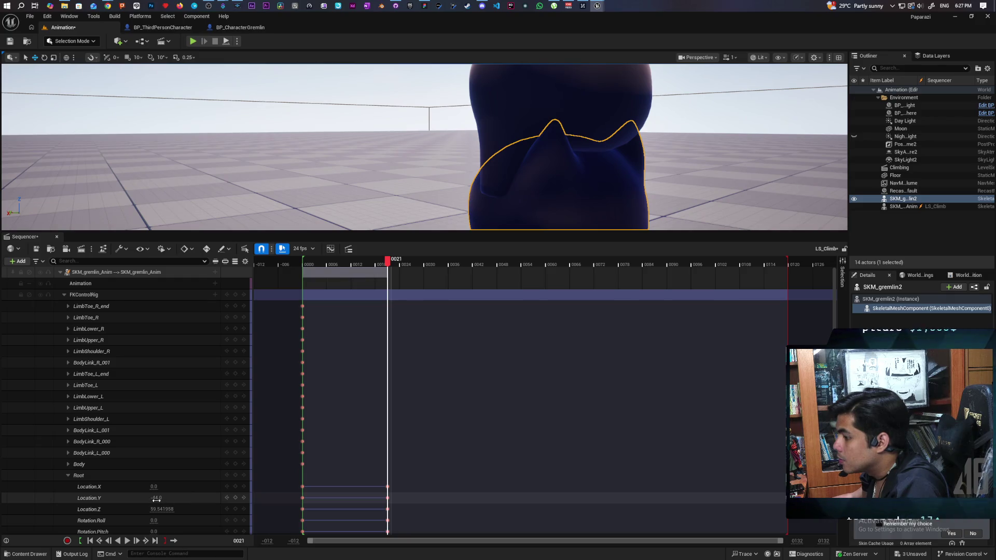
drag(156, 498, 151, 498)
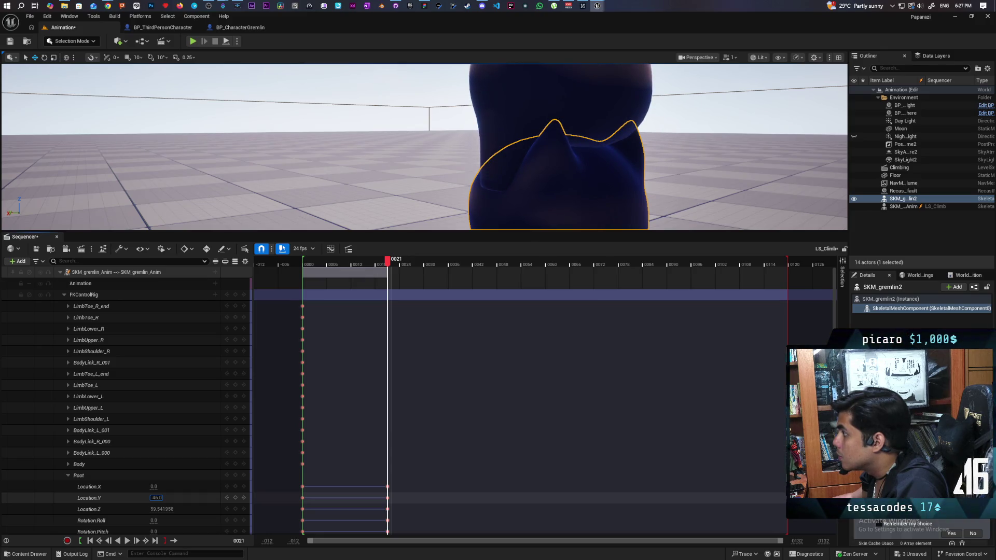
drag(519, 156, 391, 155)
mouse_move(389, 272)
mouse_down()
mouse_move(305, 273)
mouse_move(305, 285)
mouse_move(391, 285)
mouse_up()
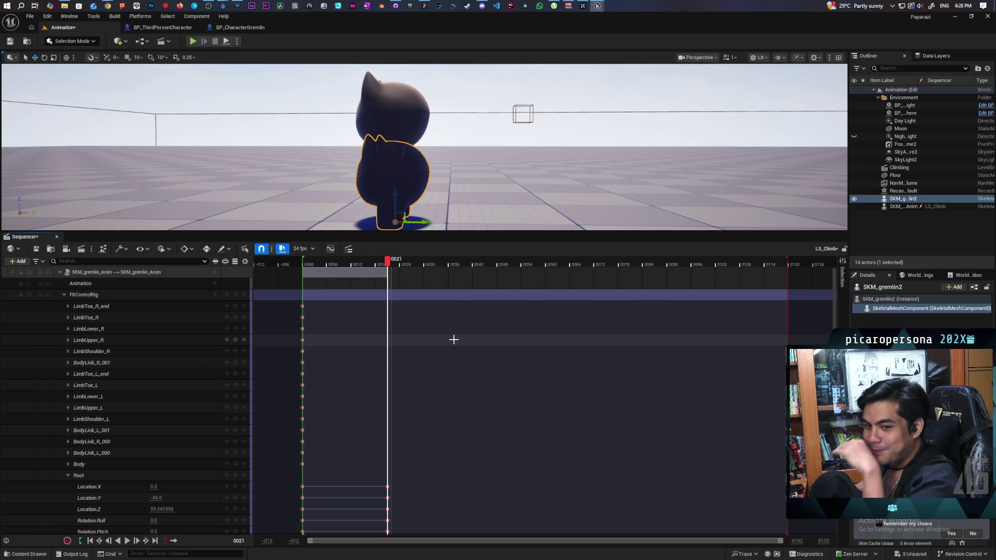
Preview the climb from frame 0001, then show the SKM_gremlin_Anim folder in the Content Drawer
mouse_move(504, 159)
mouse_down()
mouse_move(524, 151)
mouse_move(493, 129)
mouse_move(506, 132)
mouse_move(497, 122)
mouse_move(496, 130)
mouse_up()
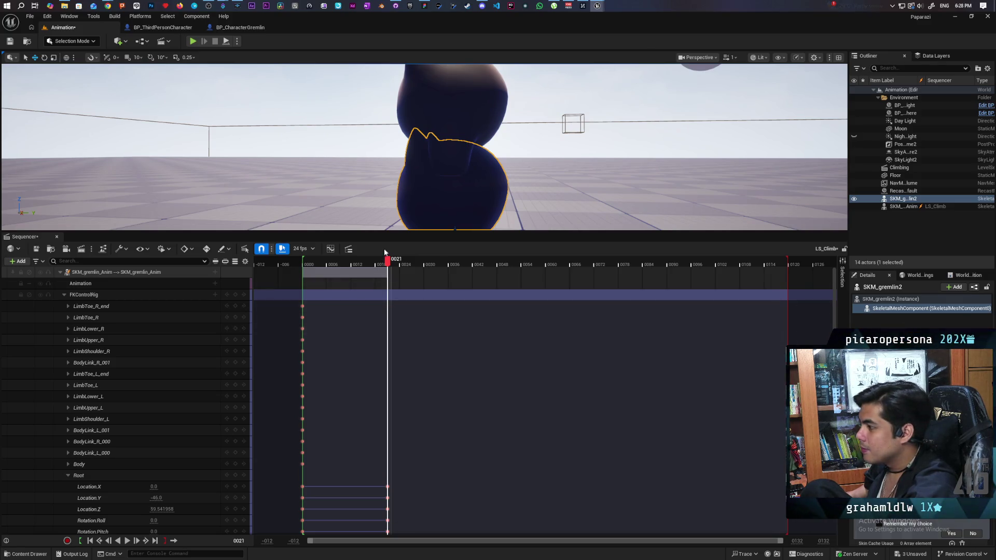
mouse_move(390, 264)
mouse_down()
mouse_move(306, 262)
mouse_move(390, 281)
mouse_up()
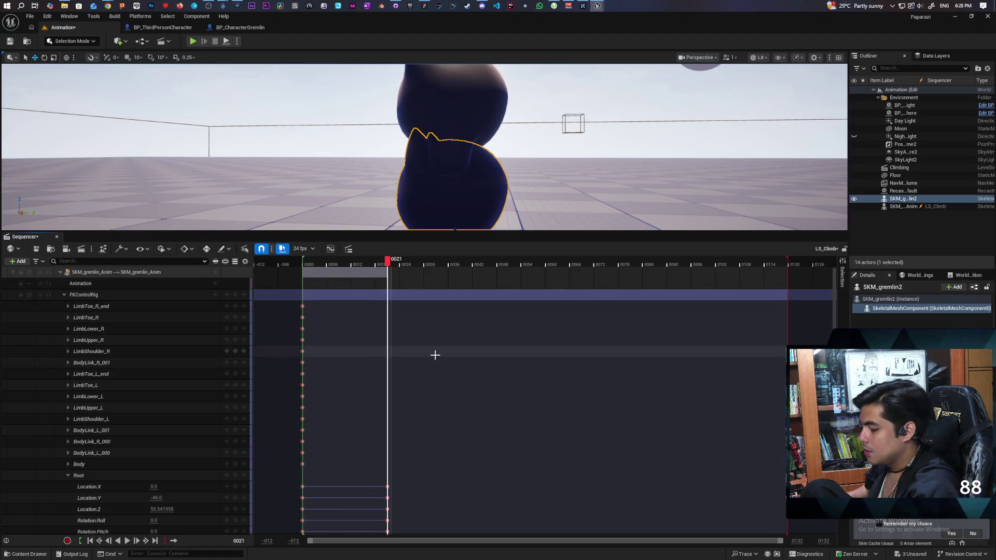
click(29, 554)
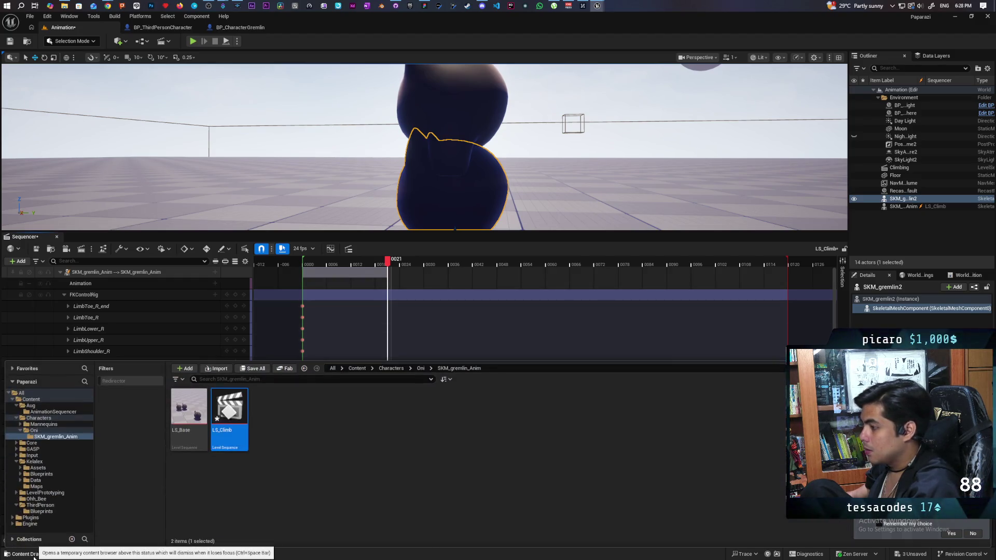
Save LS_Climb, frame the gremlin in the viewport, and close the Content Drawer
key(ctrl+s)
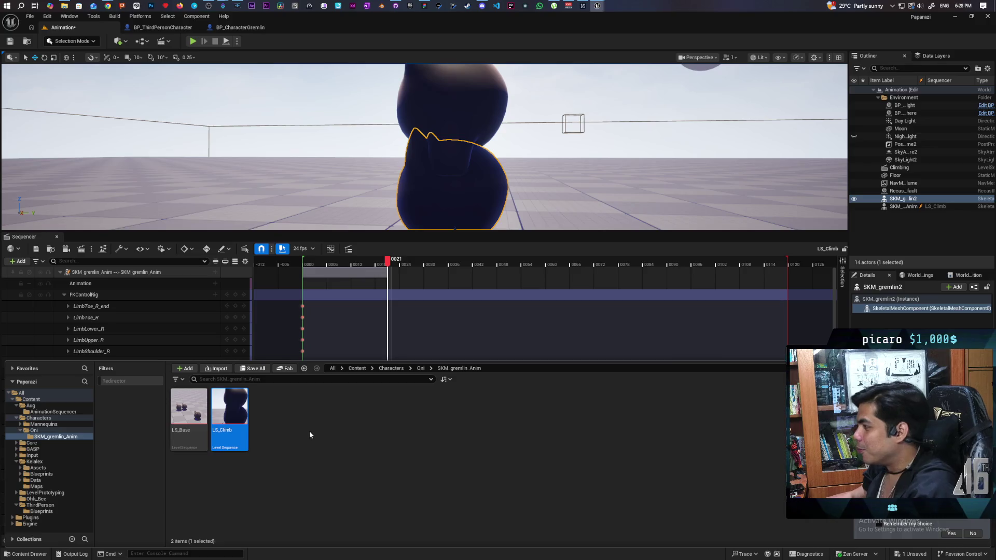
key(f)
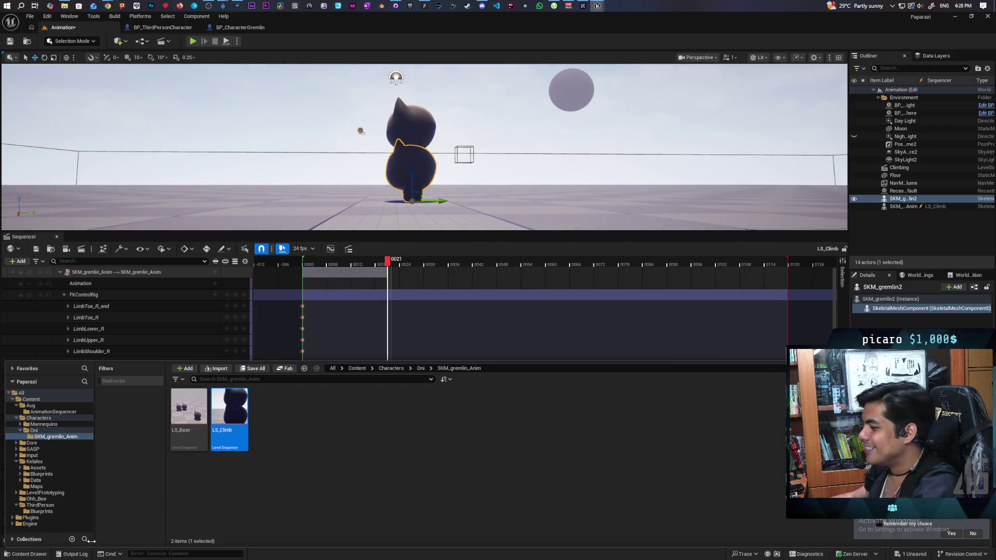
key(ctrl+space)
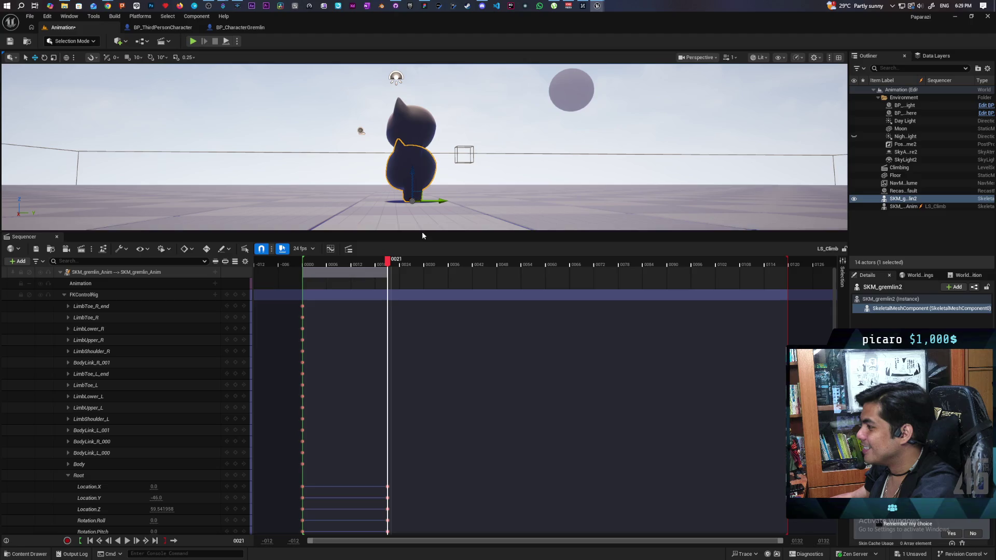
Dock the Sequencer to the left of the level viewport so they sit side by side
mouse_move(423, 239)
mouse_down()
mouse_move(423, 407)
mouse_move(414, 193)
mouse_move(412, 214)
mouse_up()
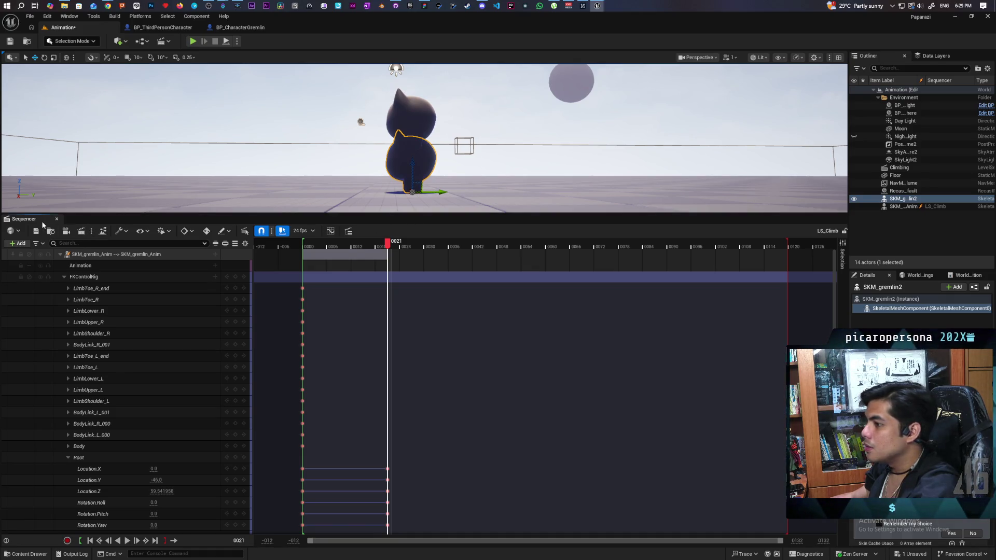
drag(43, 224, 1, 166)
drag(52, 158, 206, 174)
mouse_move(633, 363)
mouse_down()
mouse_move(626, 322)
mouse_move(651, 327)
mouse_move(662, 316)
mouse_move(646, 317)
mouse_up()
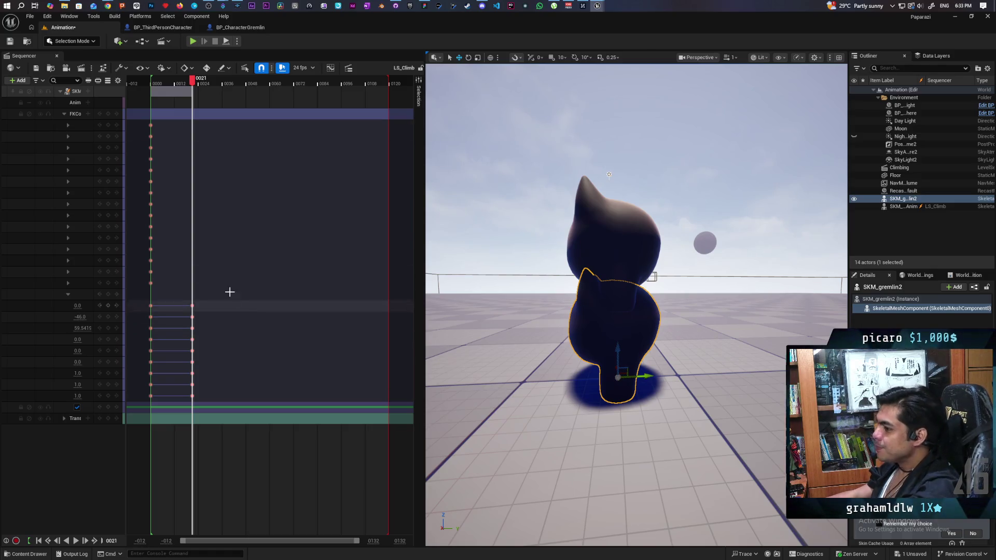
Scrub LS_Climb to check the gremlin's forward-leaning pose near frame 0020
mouse_move(193, 86)
mouse_down()
mouse_move(149, 89)
mouse_move(195, 100)
mouse_move(148, 88)
mouse_up()
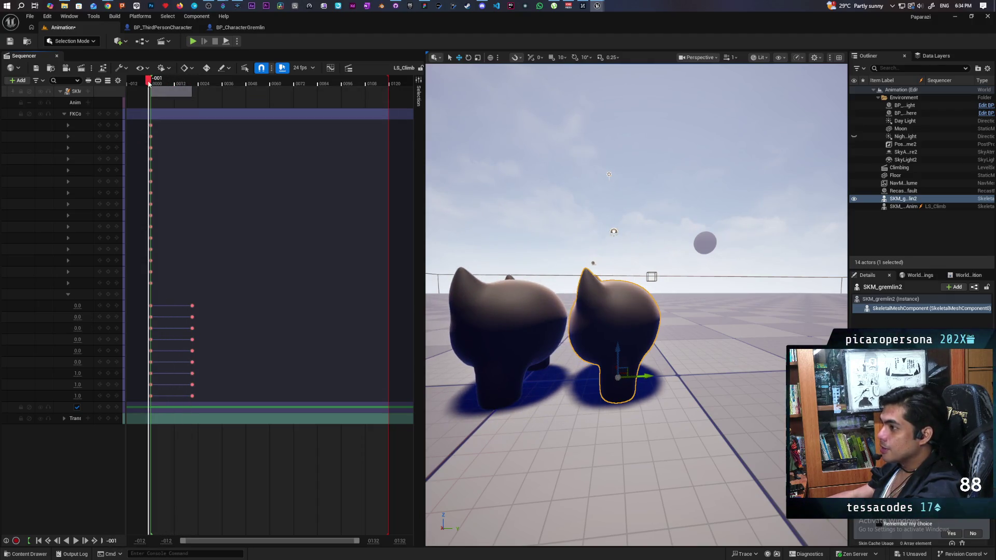
Shorten LS_Climb to end around frame 0020, replay it, and save everything
key(space)
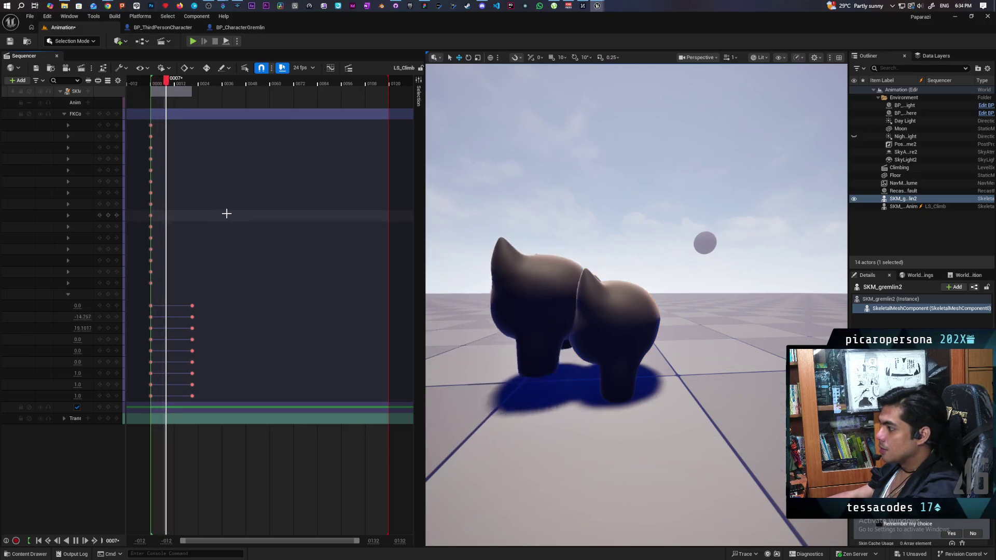
key(space)
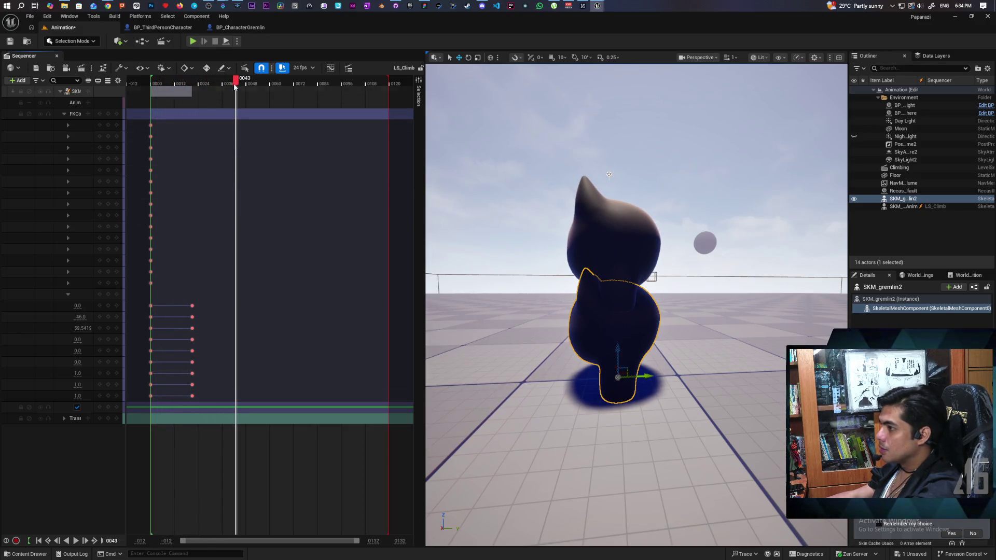
drag(236, 84, 145, 83)
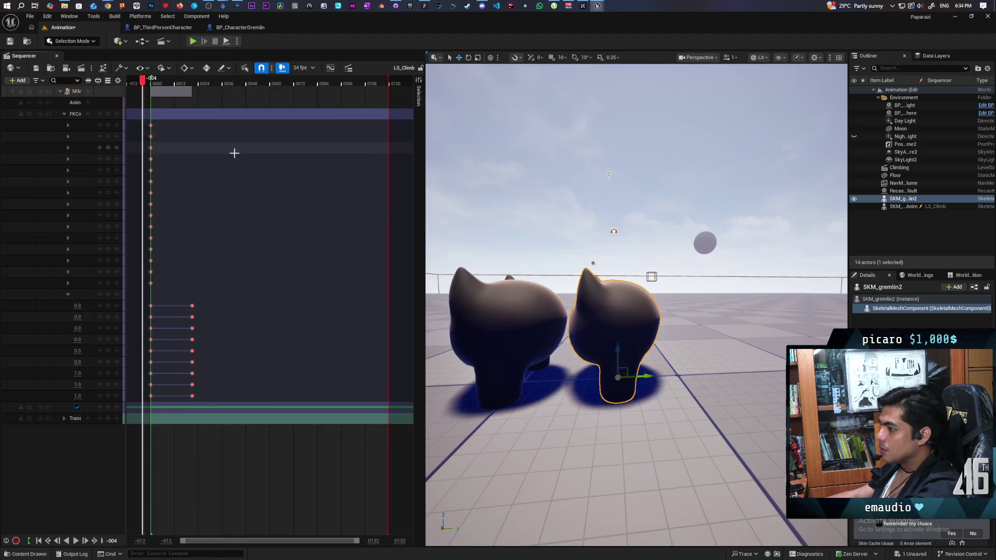
key(space)
key(space)
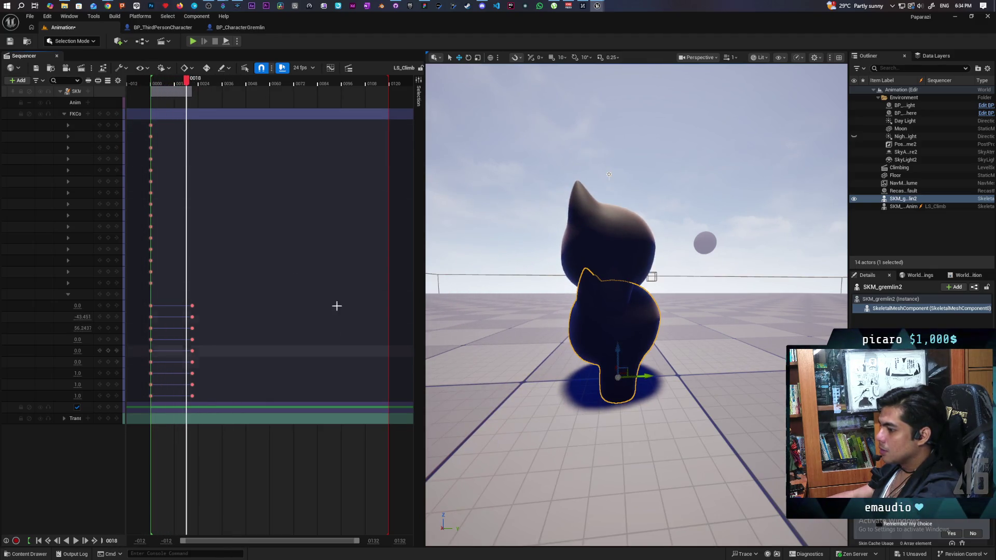
mouse_move(386, 77)
mouse_down()
mouse_move(191, 78)
mouse_move(155, 88)
mouse_up()
key(space)
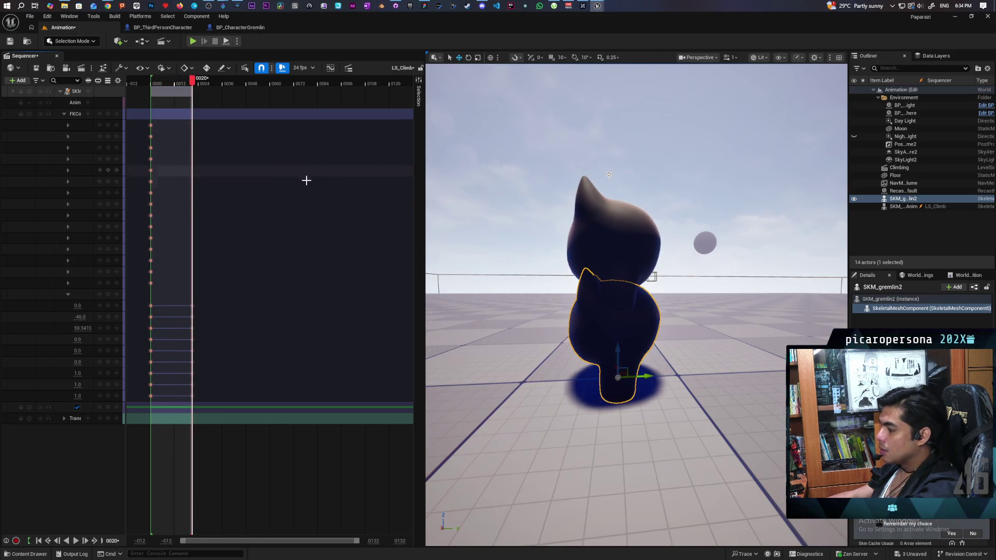
click(9, 43)
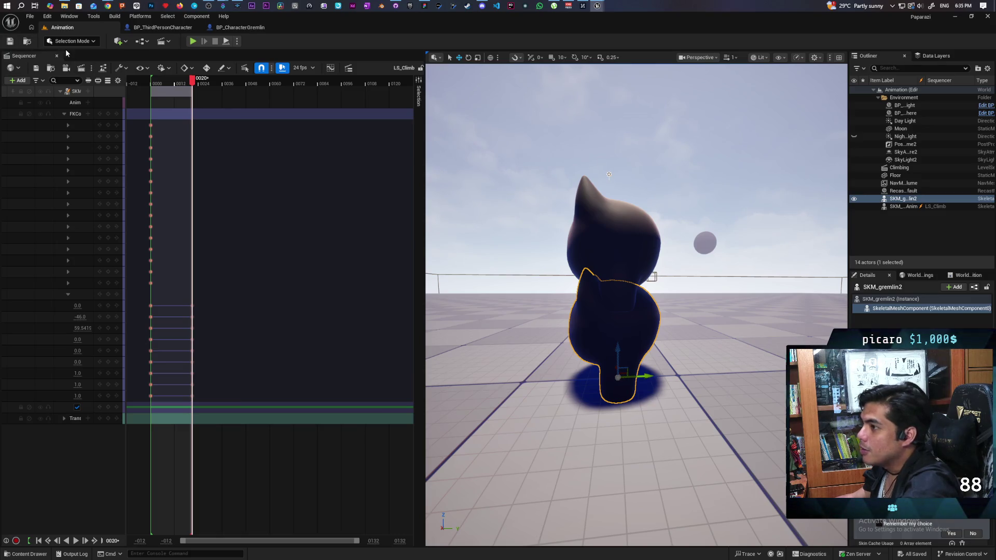
Bring Chrome with the Google Control Rig tutorial results to the front
click(123, 17)
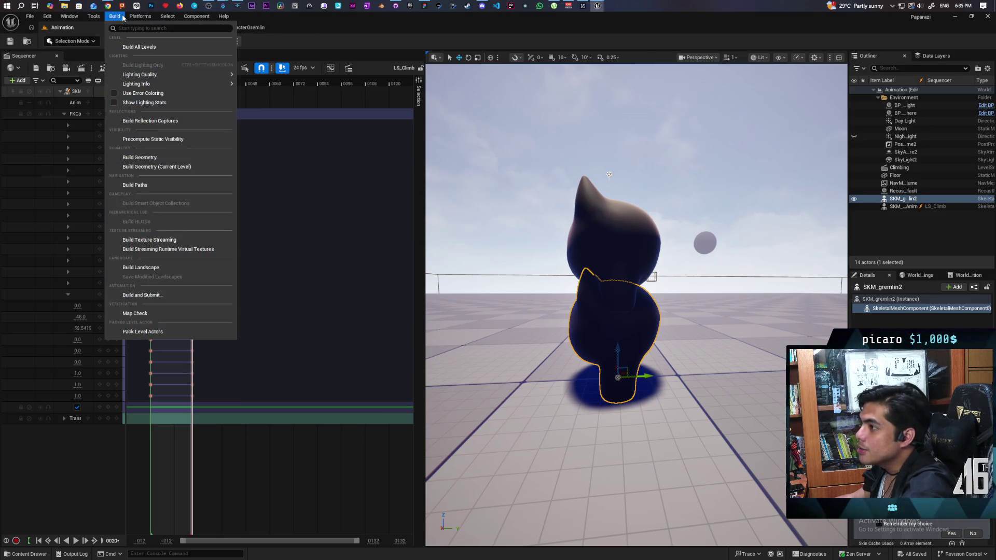
key(Escape)
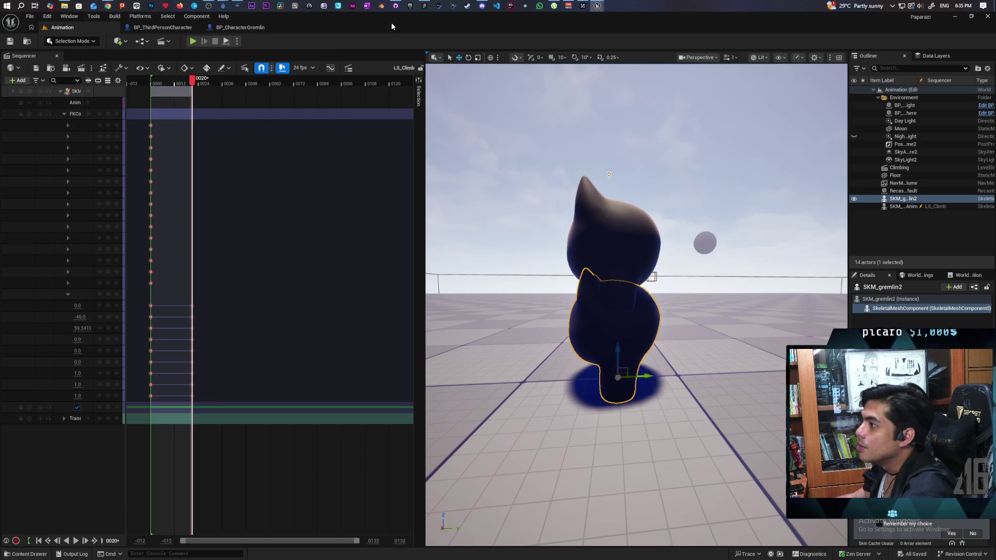
mouse_move(109, 4)
click(167, 41)
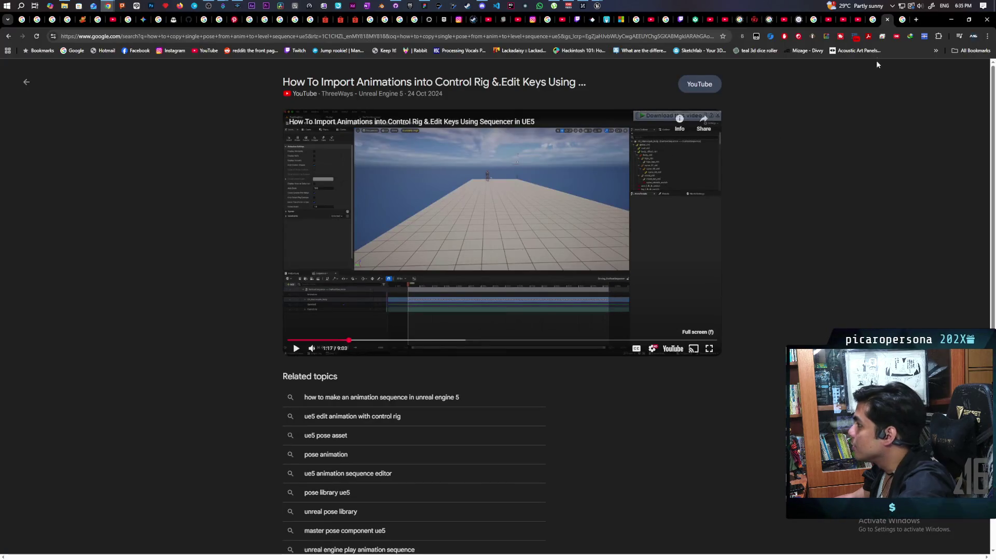
Flip through the browser tabs, then open the 'How To Export Your Animation From A Level Sequence' video from AI Mode
click(874, 19)
click(901, 21)
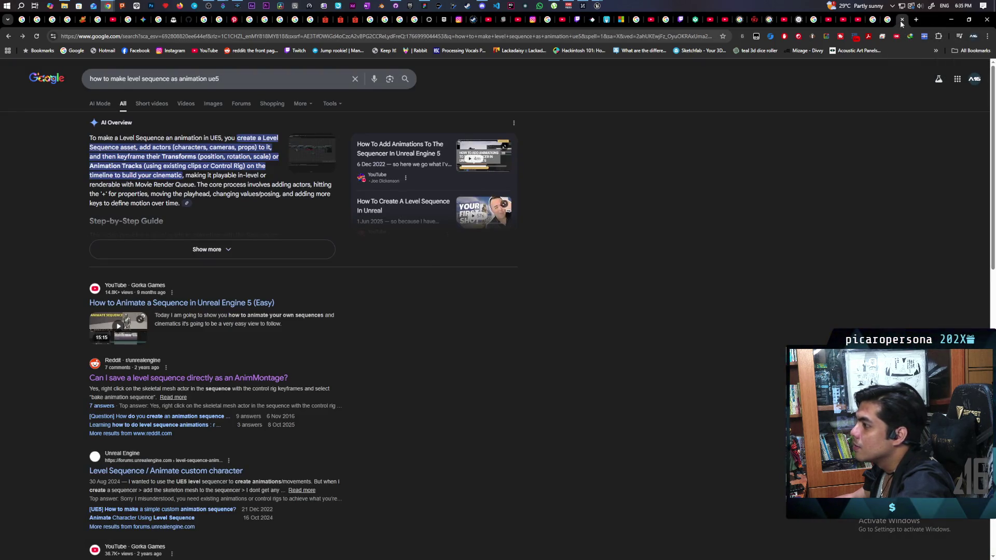
click(888, 19)
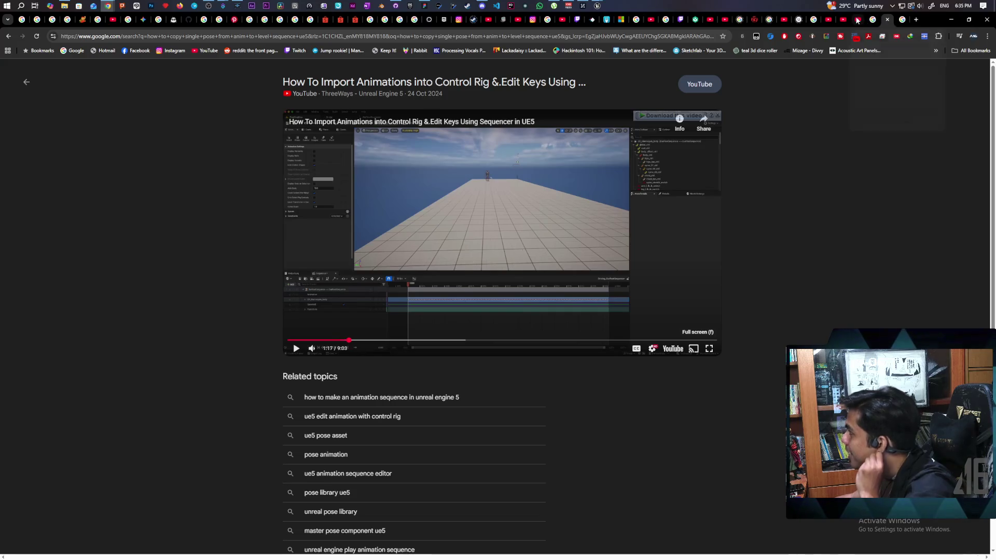
click(858, 21)
click(888, 19)
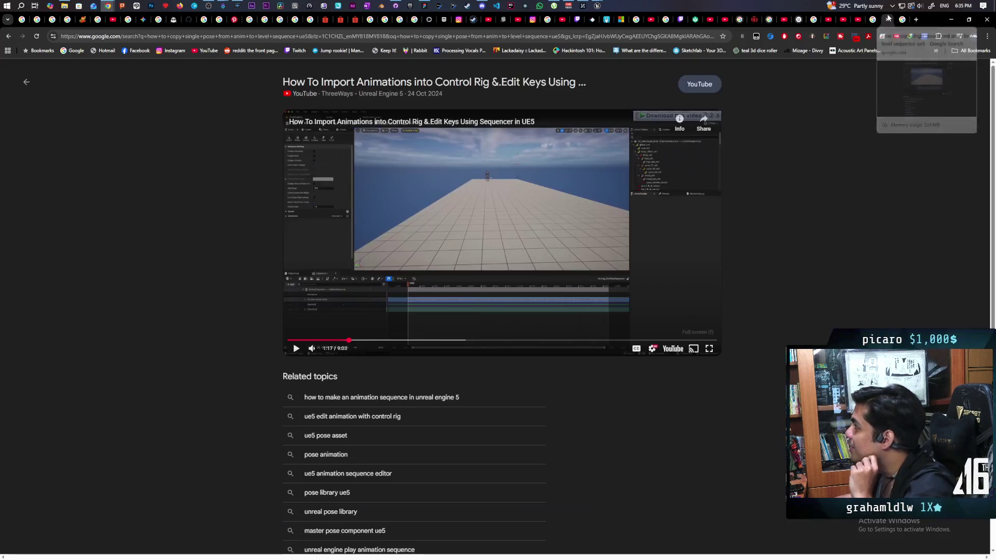
click(873, 21)
click(887, 21)
click(900, 20)
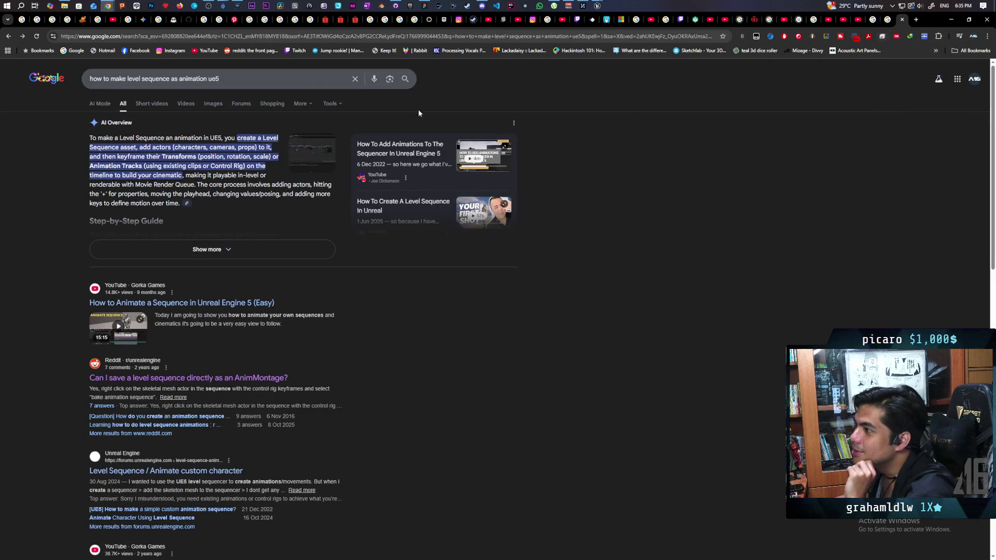
click(866, 20)
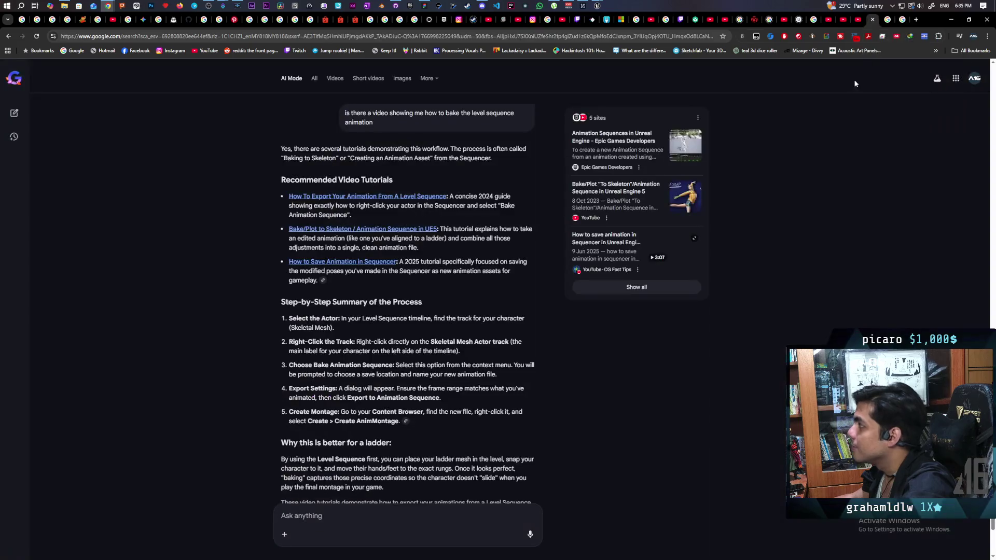
click(411, 200)
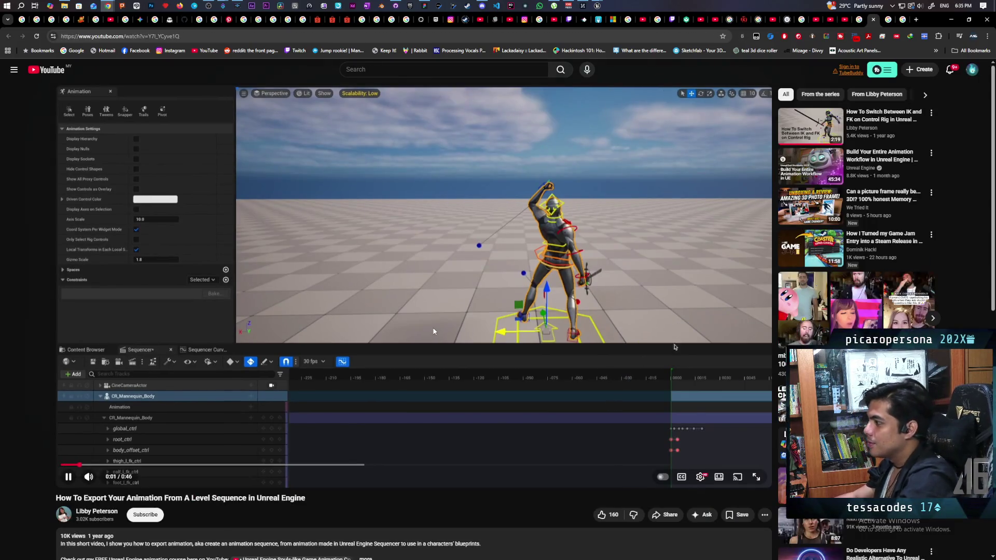
Pause and resume the export tutorial, letting it reach the Bake Animation Sequence menu at 0:22
click(445, 251)
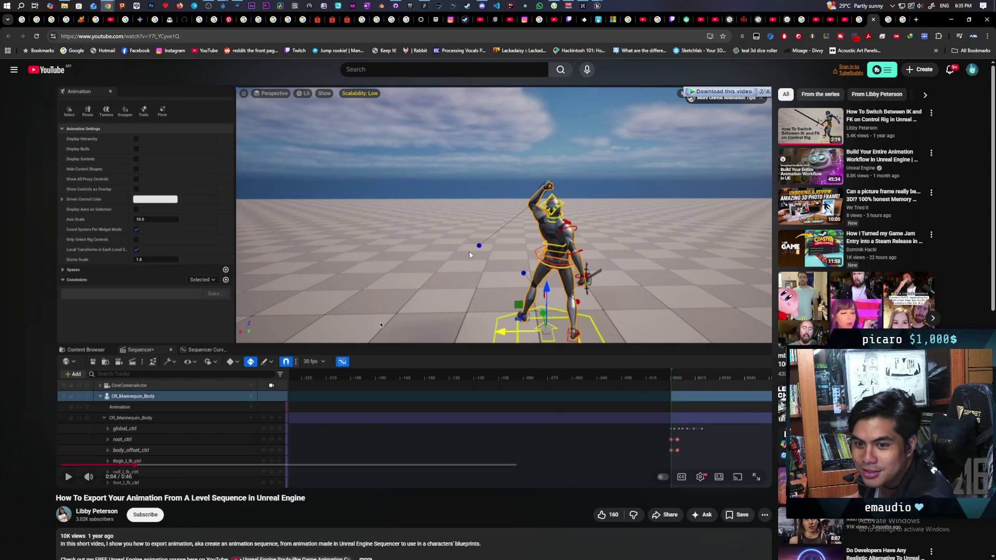
click(470, 251)
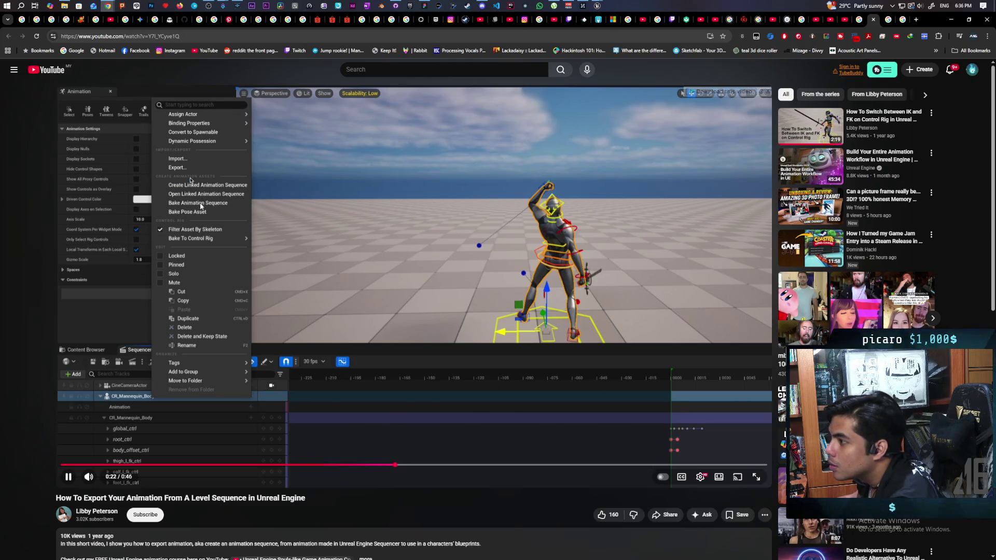
key(space)
key(alt+Tab)
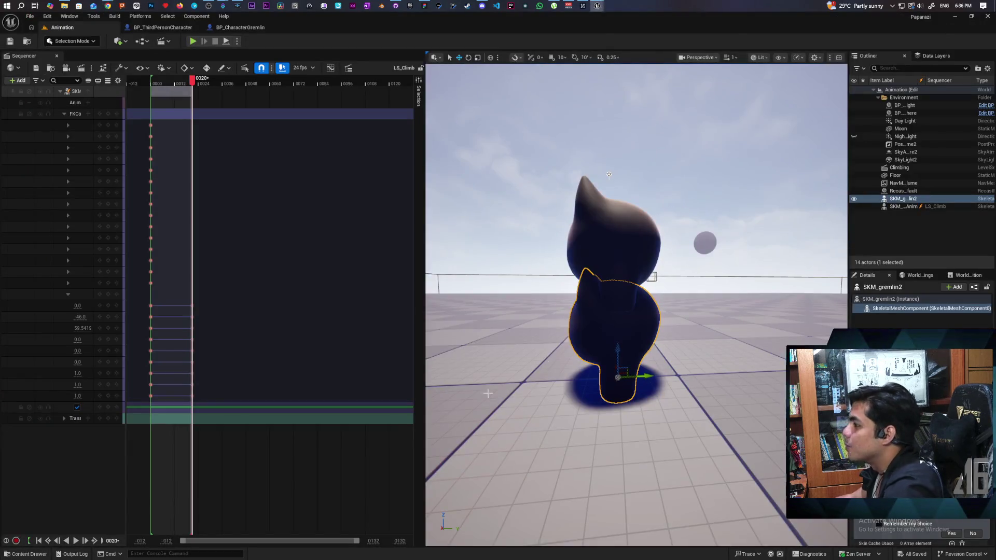
click(87, 114)
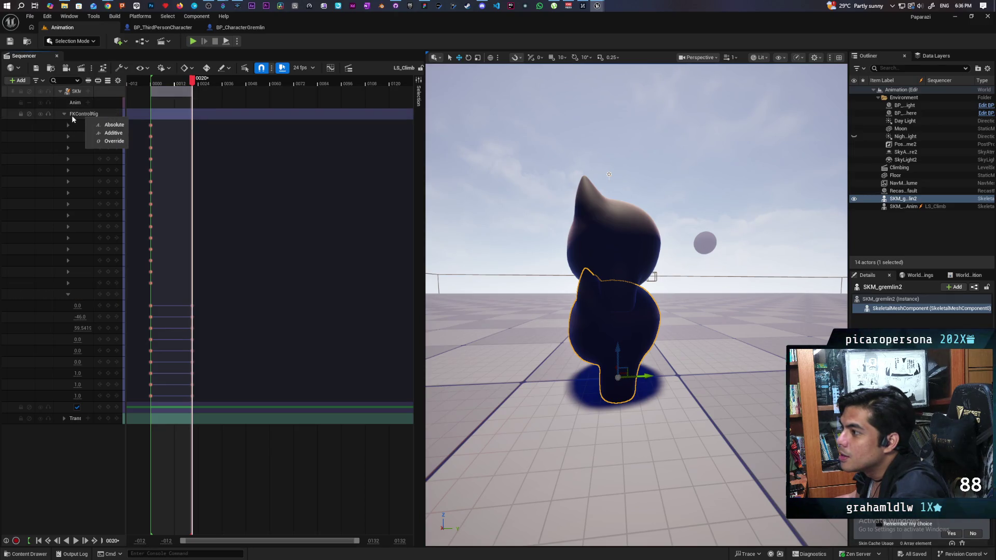
right_click(72, 112)
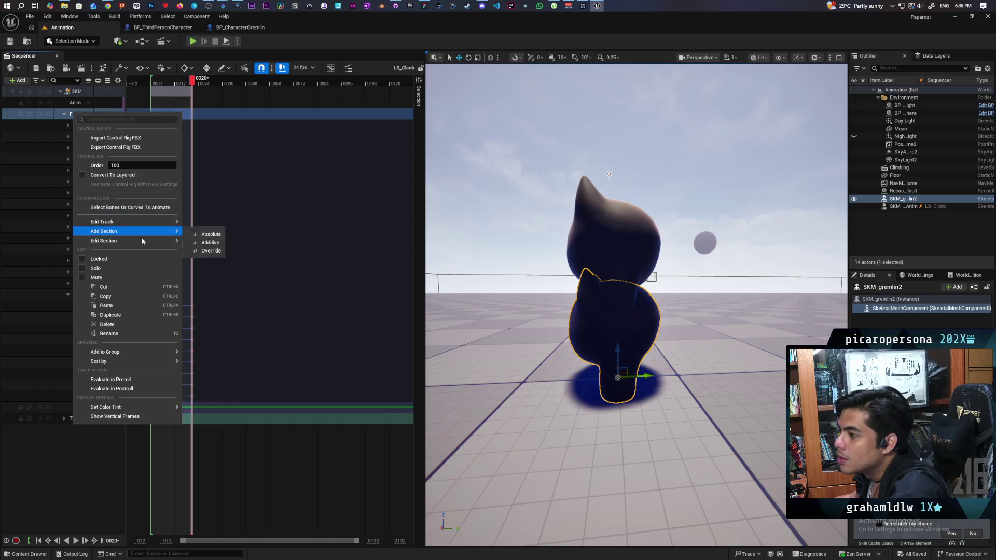
mouse_move(148, 221)
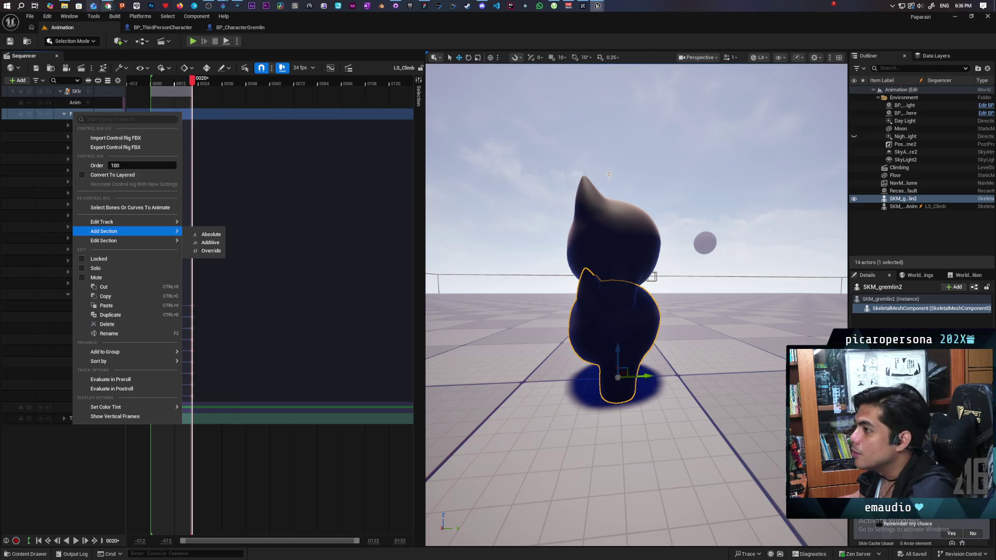
mouse_move(108, 6)
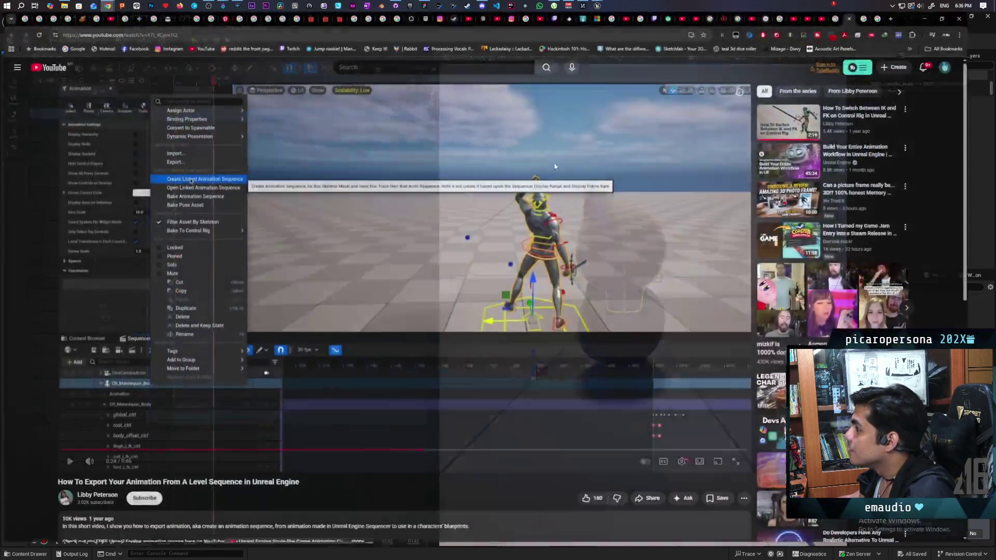
click(591, 40)
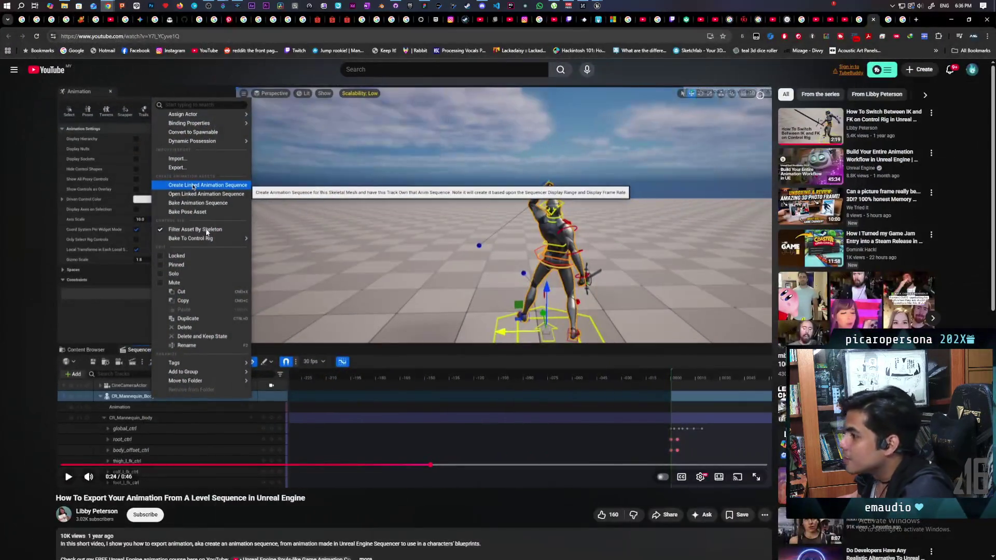
Rewind and replay the tutorial to its track-menu step, pause it, and return to Unreal Editor
click(337, 204)
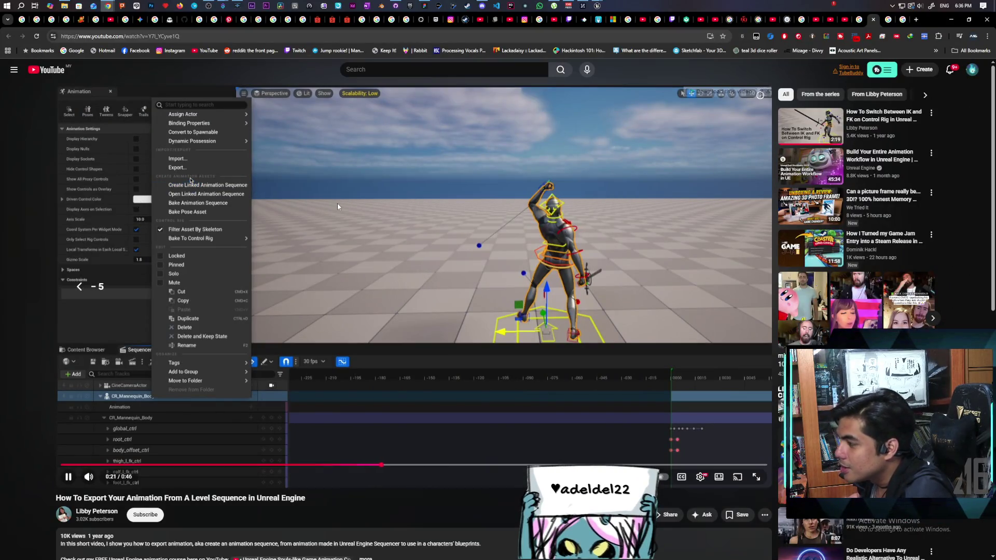
key(j)
key(Left)
key(space)
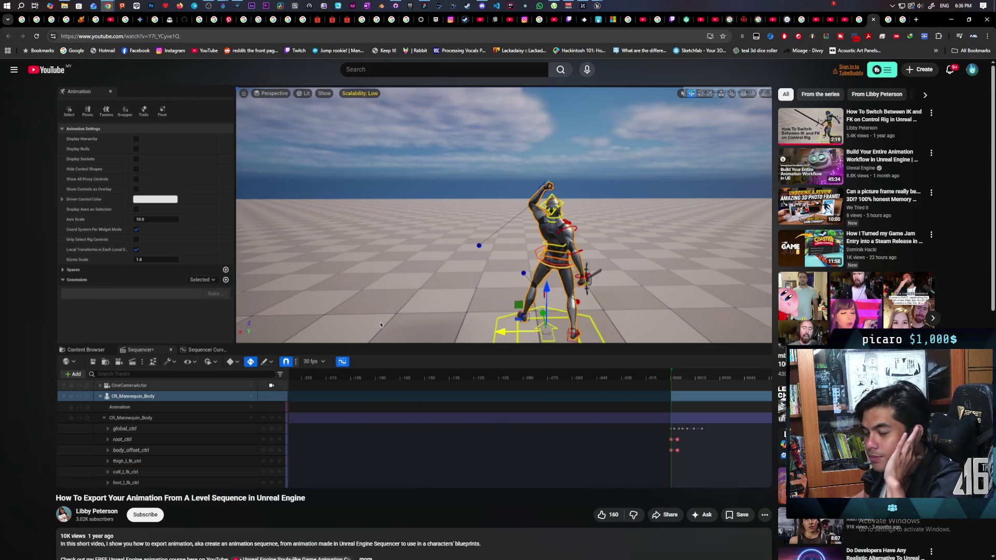
key(space)
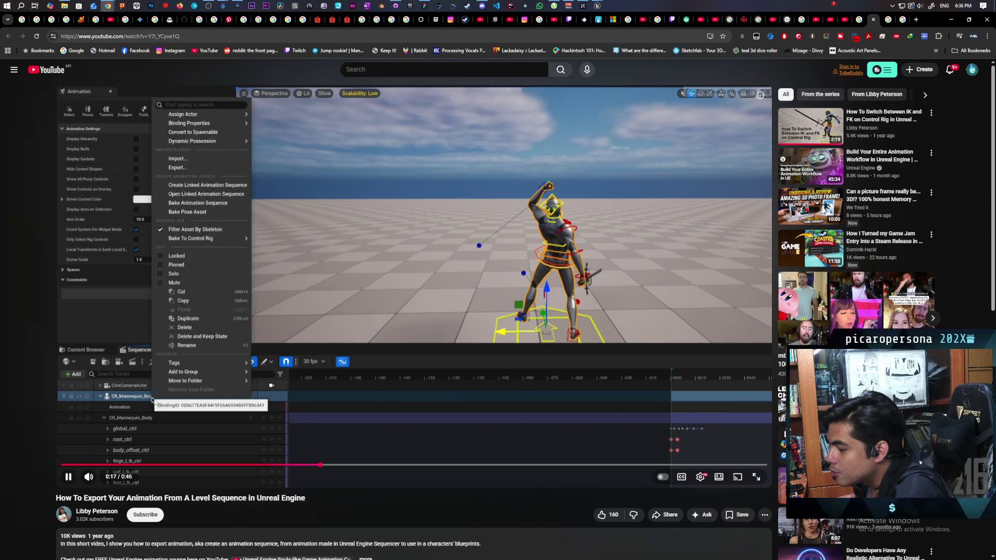
click(154, 192)
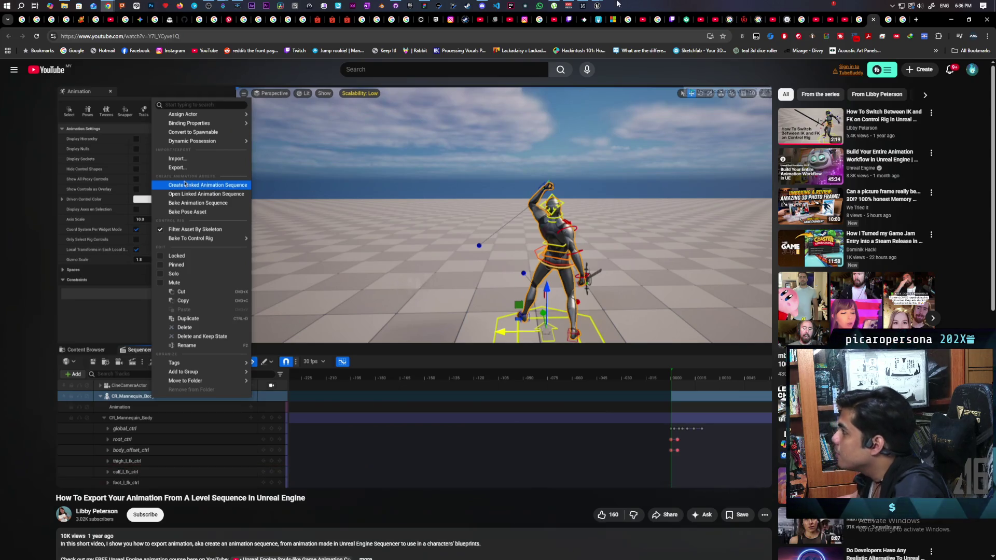
mouse_move(597, 6)
click(573, 44)
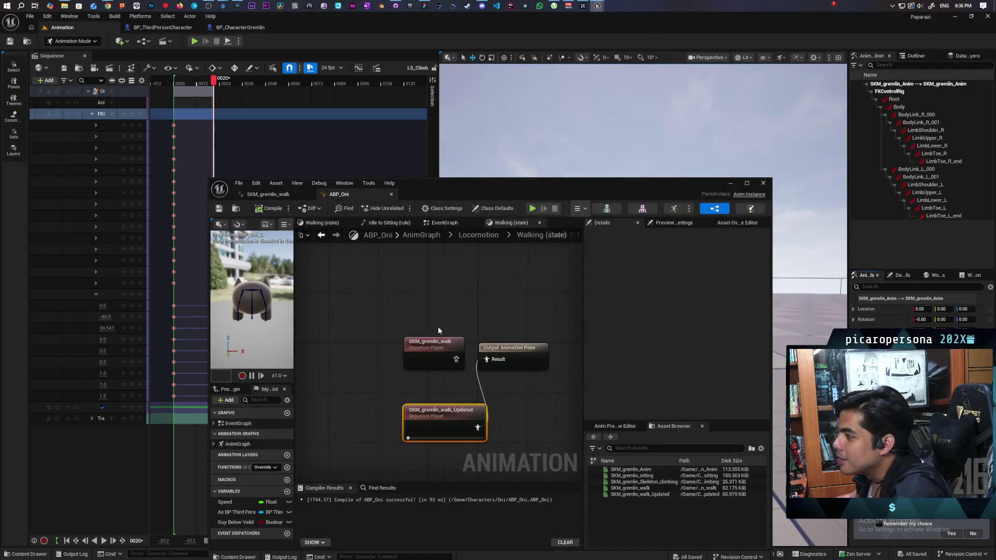
Minimize the ABP_Oni Blueprint window and widen Sequencer to reveal full FKControlRig track names
mouse_move(471, 192)
mouse_down()
mouse_move(558, 124)
mouse_move(622, 113)
mouse_up()
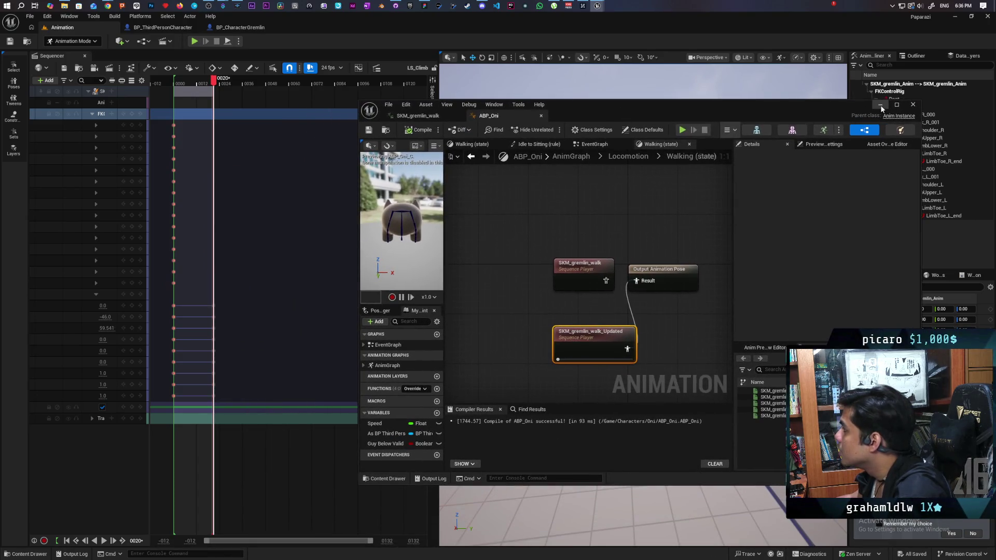
click(881, 106)
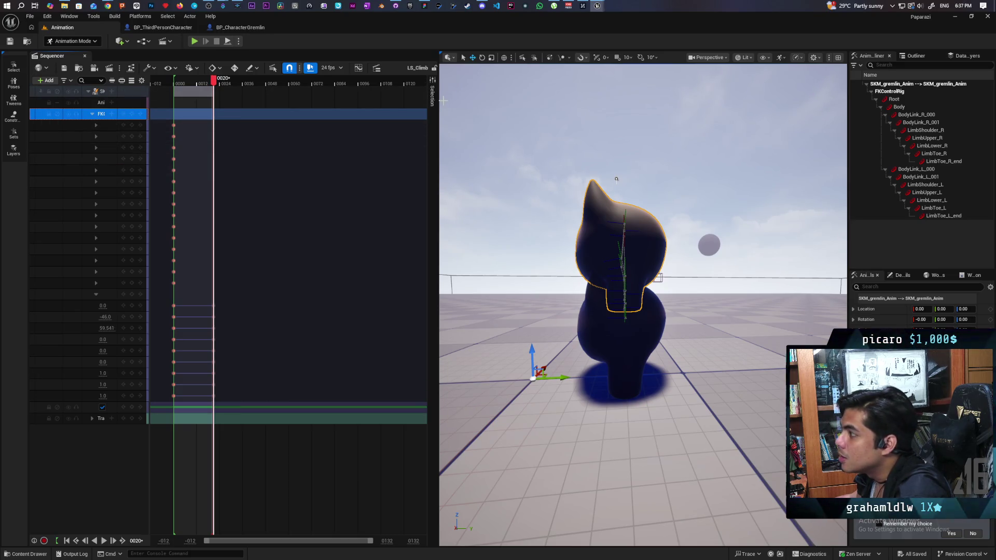
mouse_move(439, 125)
mouse_down()
mouse_move(743, 126)
mouse_move(727, 127)
mouse_up()
right_click(144, 113)
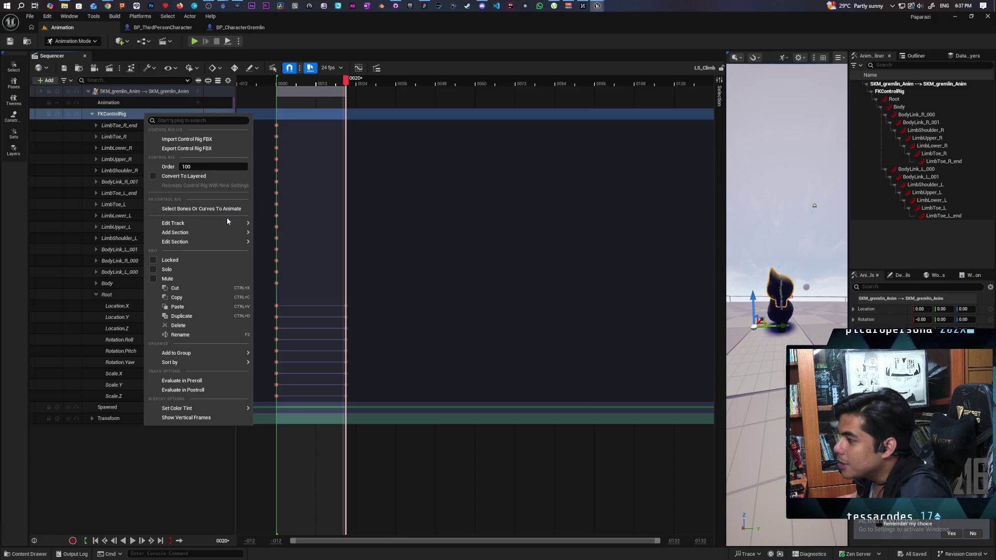
Choose Export Control Rig FBX from the FKControlRig track's context menu
mouse_move(228, 222)
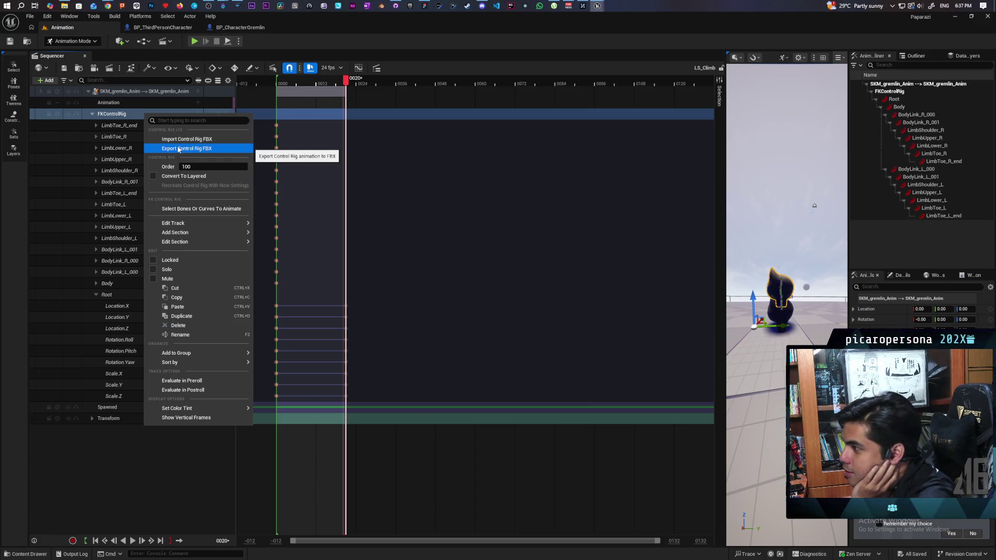
click(178, 150)
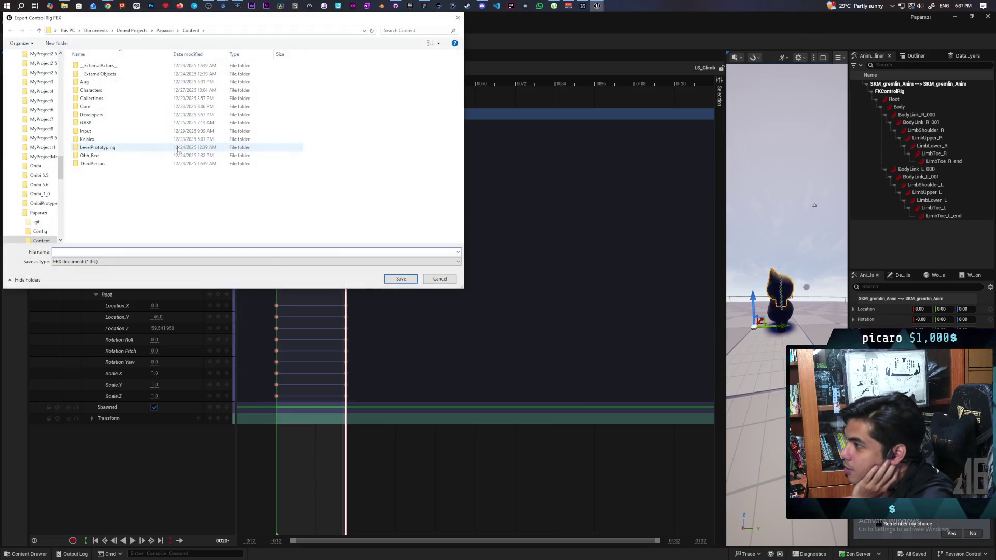
Cancel the Export Control Rig FBX save dialog without saving anything
click(440, 278)
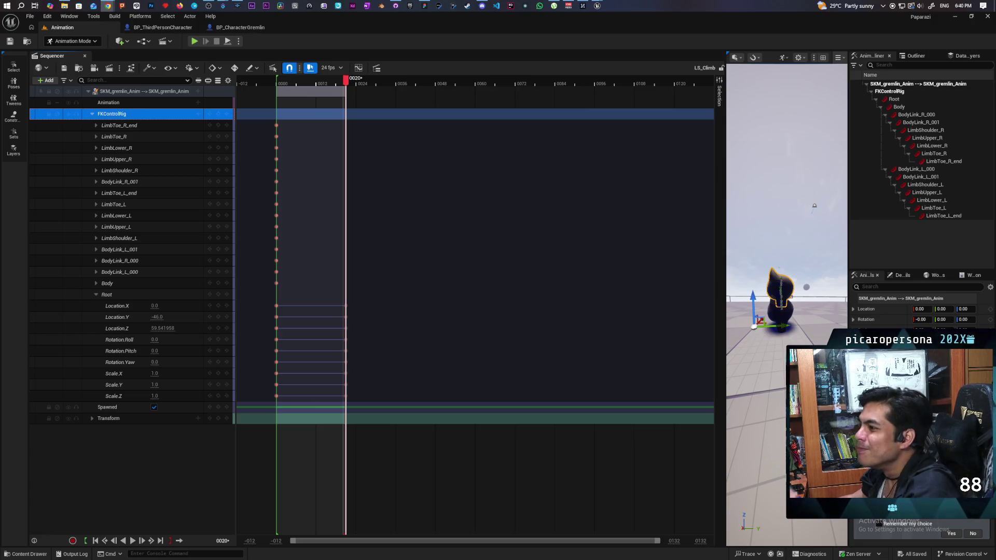
Open and dismiss the FKControlRig track's context menu in the 24 fps LS_Climb sequence
right_click(125, 114)
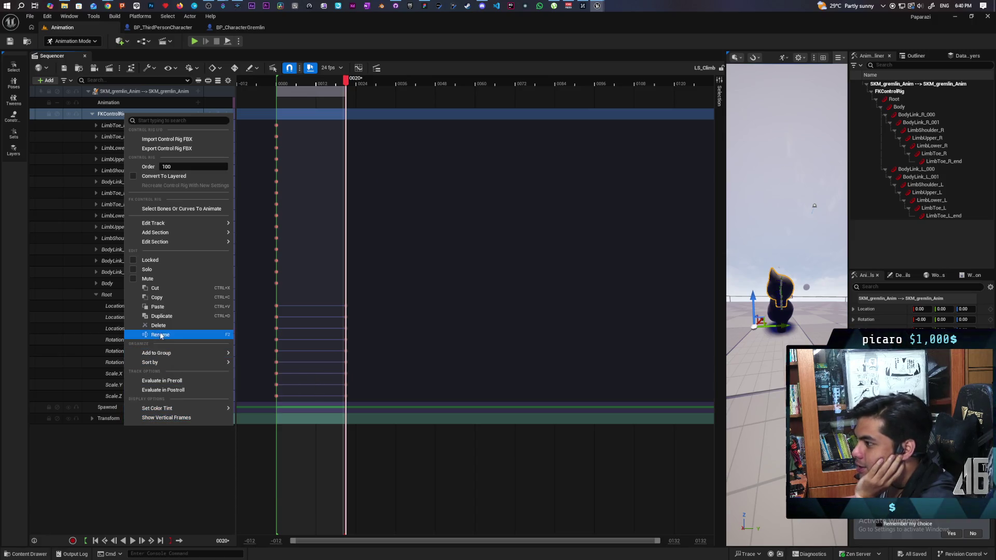
click(95, 117)
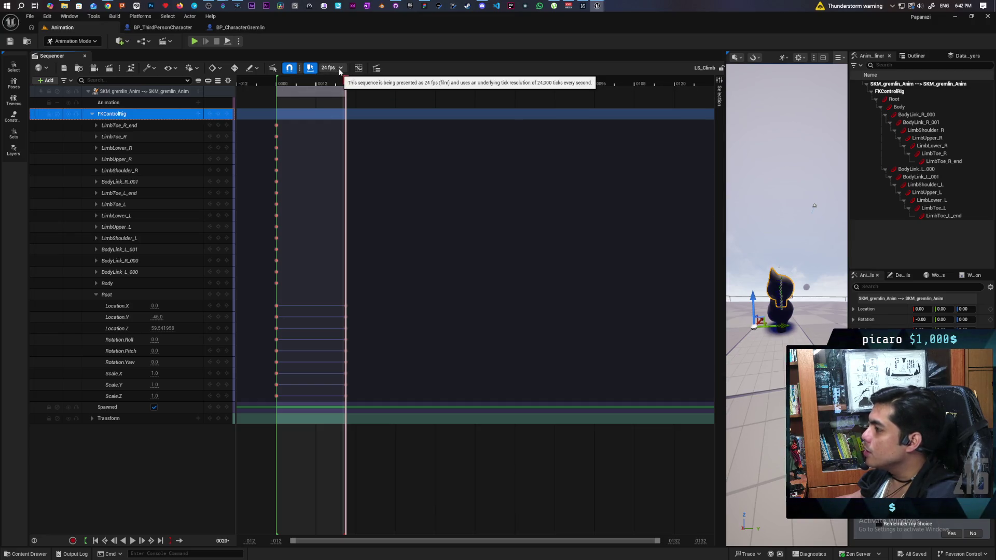
Change LS_Climb's display rate from 24 to 30 fps and play the sequence to preview it
click(341, 68)
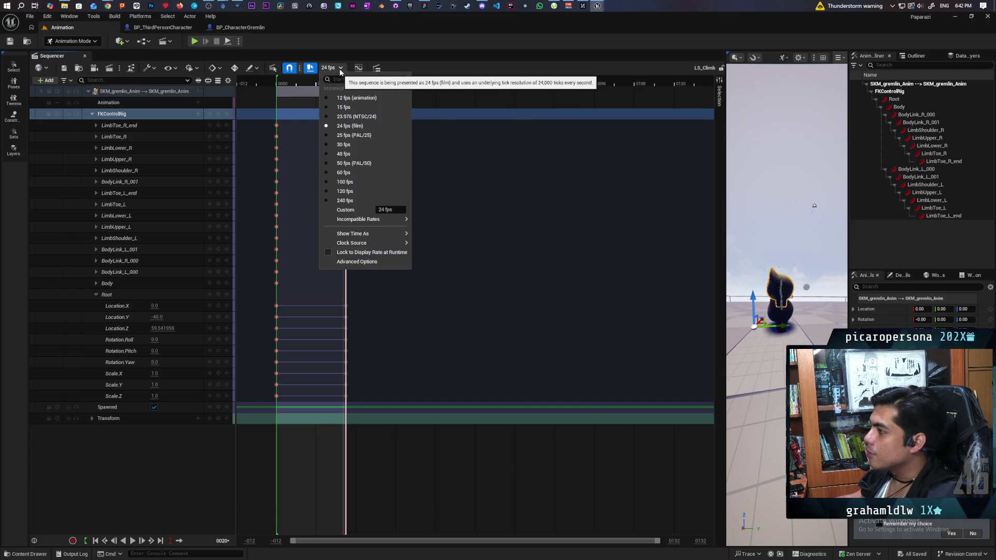
click(357, 145)
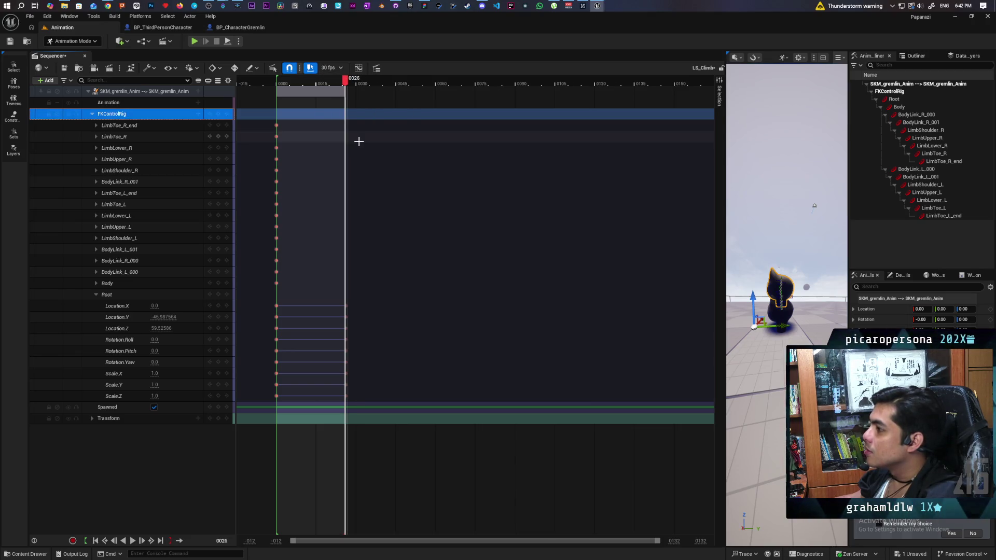
click(342, 86)
key(space)
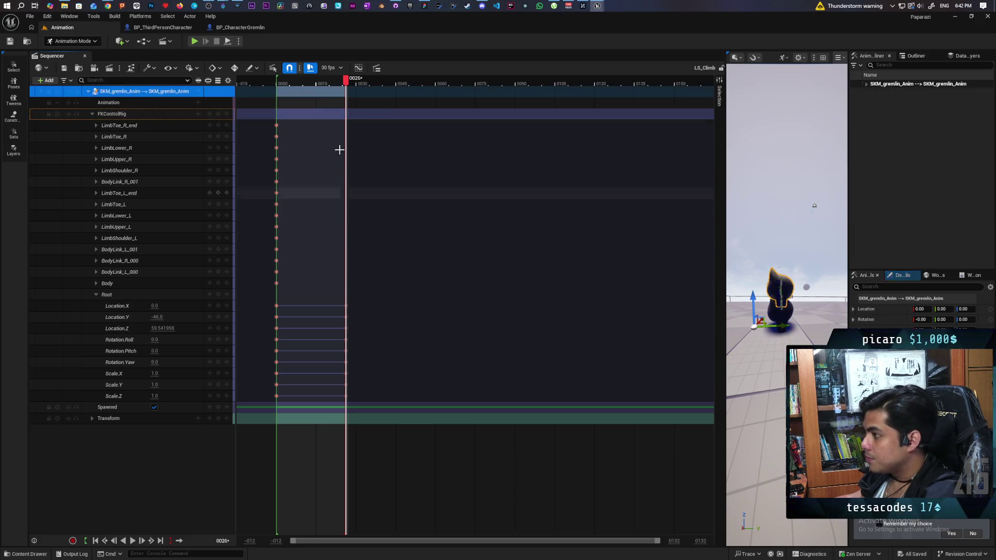
Open the track view options and look through the FKControlRig track's context menu
click(228, 80)
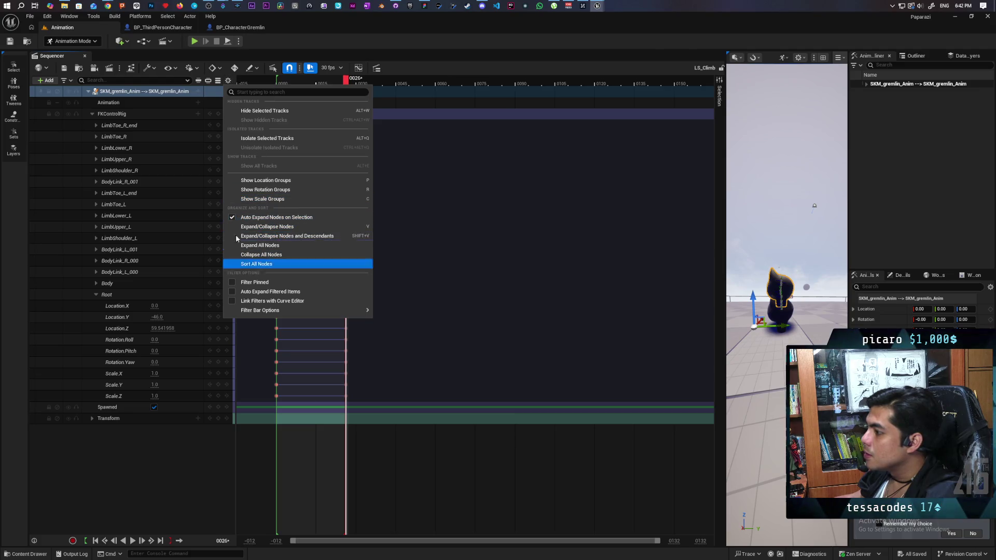
right_click(113, 115)
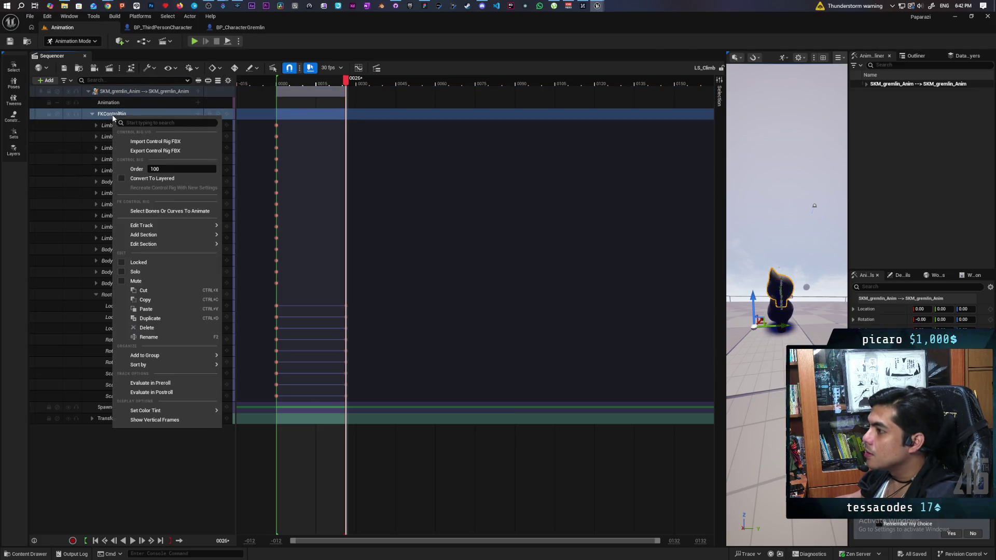
mouse_move(172, 224)
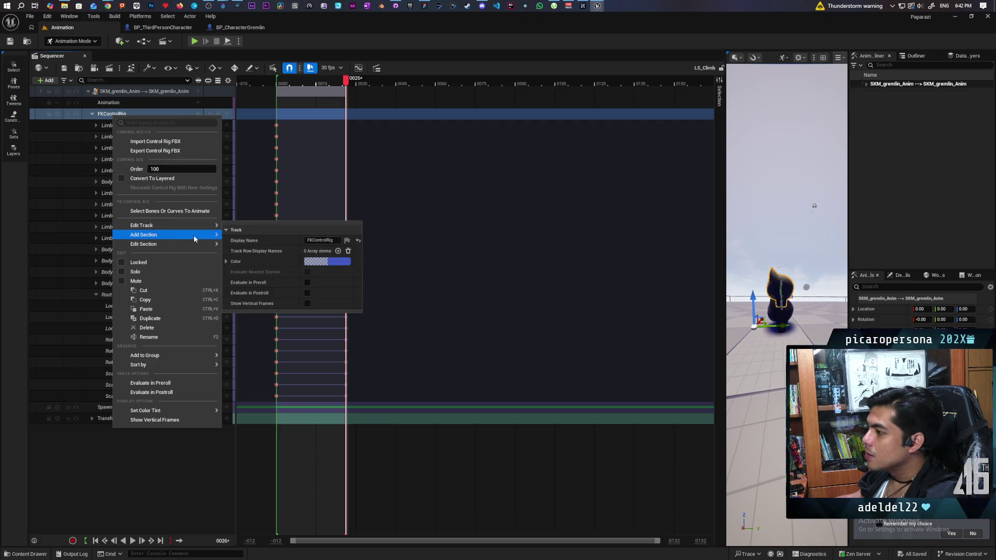
mouse_move(196, 248)
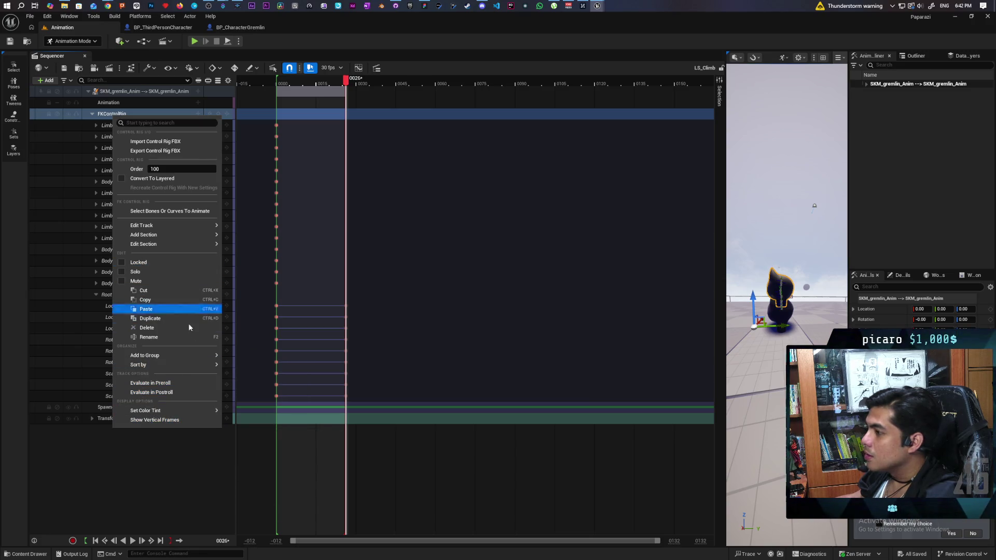
Choose Bake Animation Sequence from the SKM_gremlin_Anim binding's context menu
right_click(102, 102)
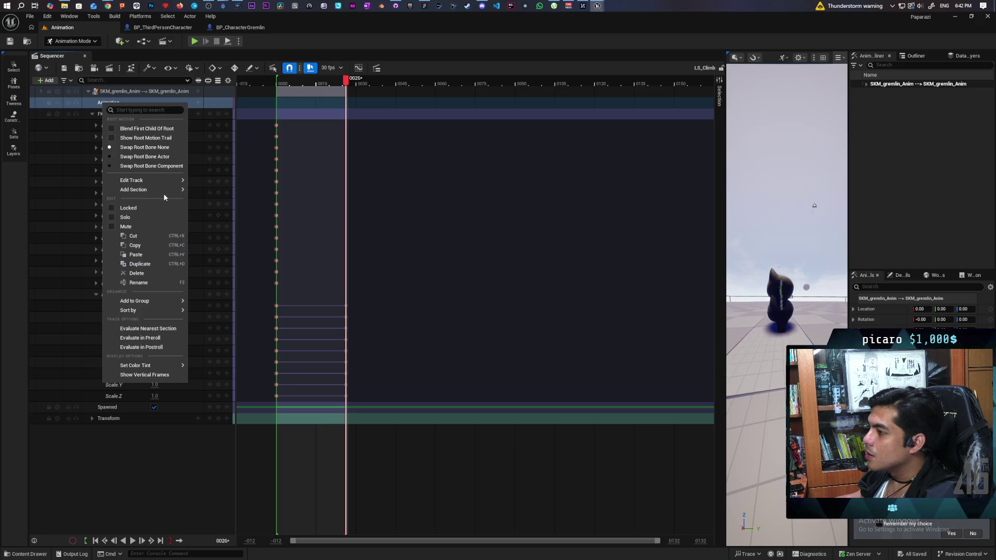
mouse_move(164, 181)
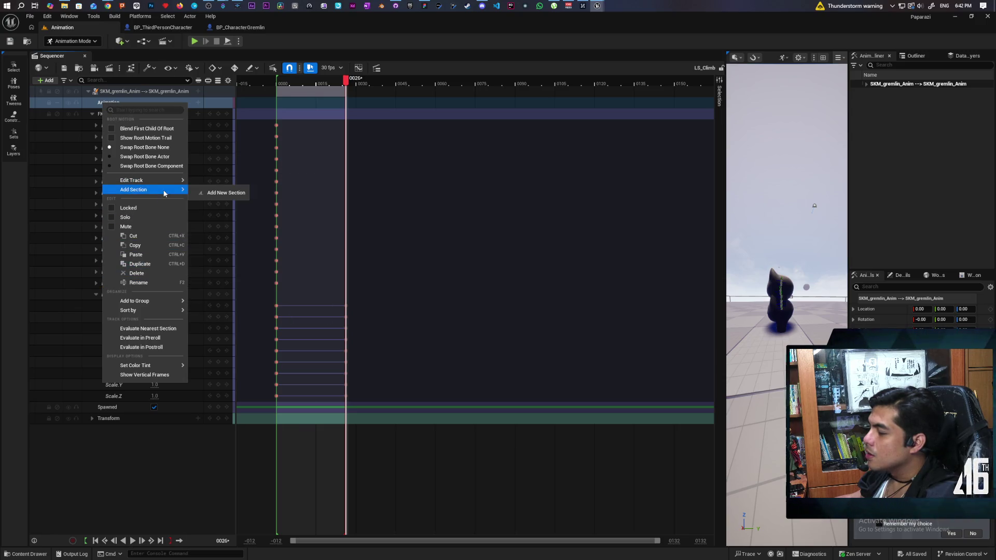
right_click(128, 92)
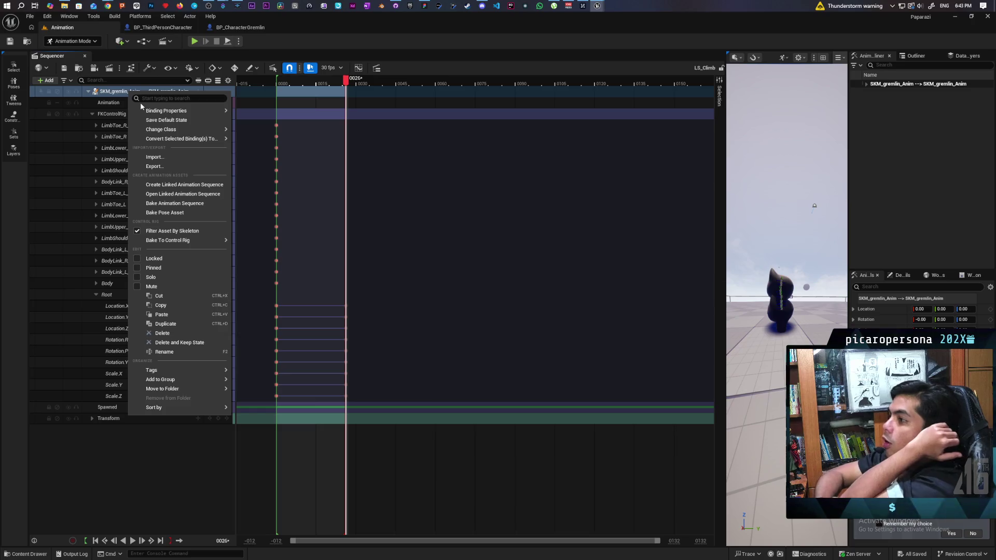
click(187, 203)
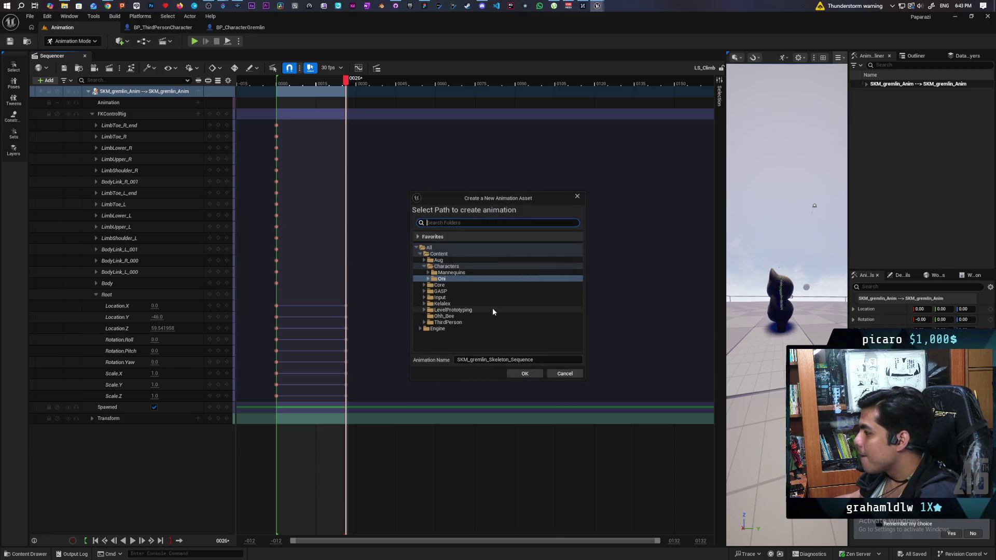
Create the baked animation asset SKM_gremlin_Skeleton_Climb in the Oni folder
click(428, 279)
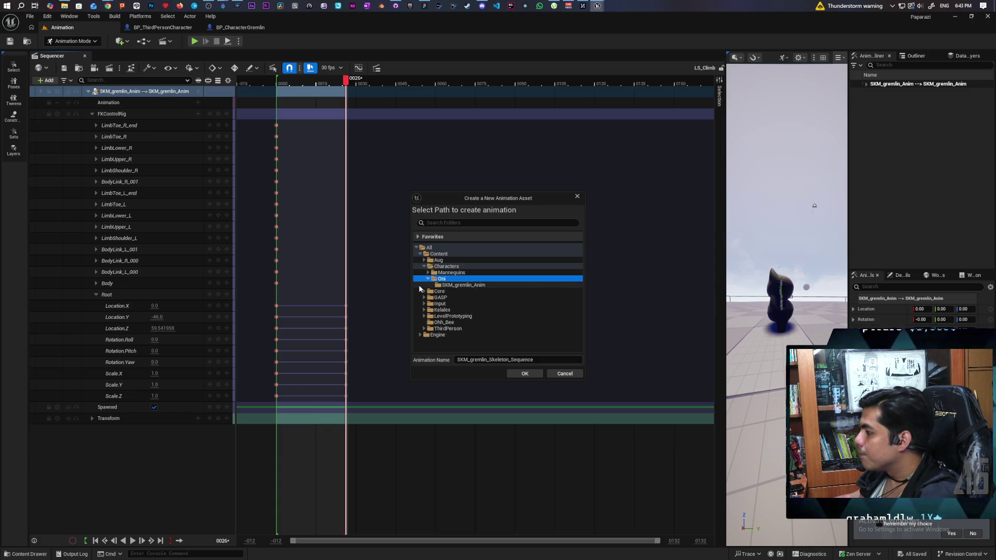
drag(541, 360, 508, 360)
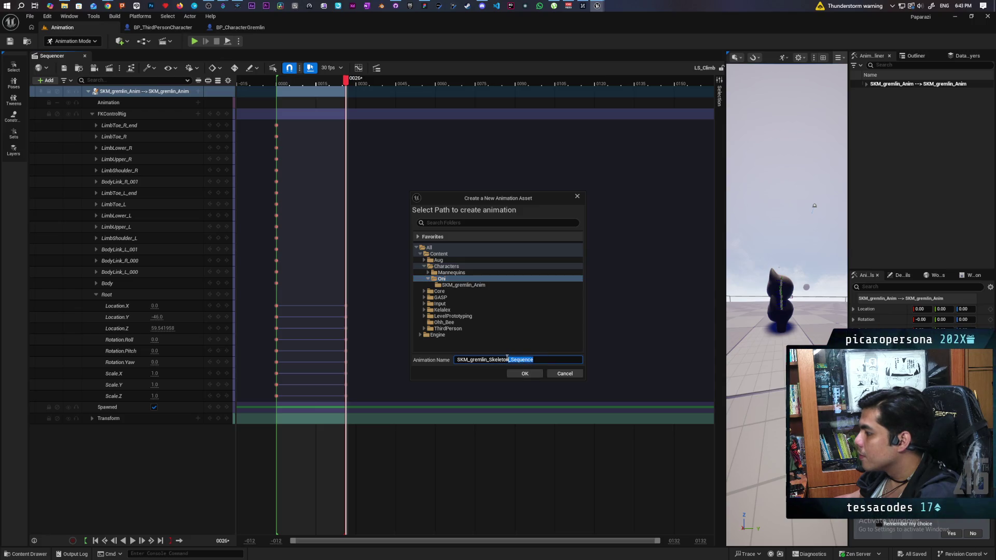
text(Climb)
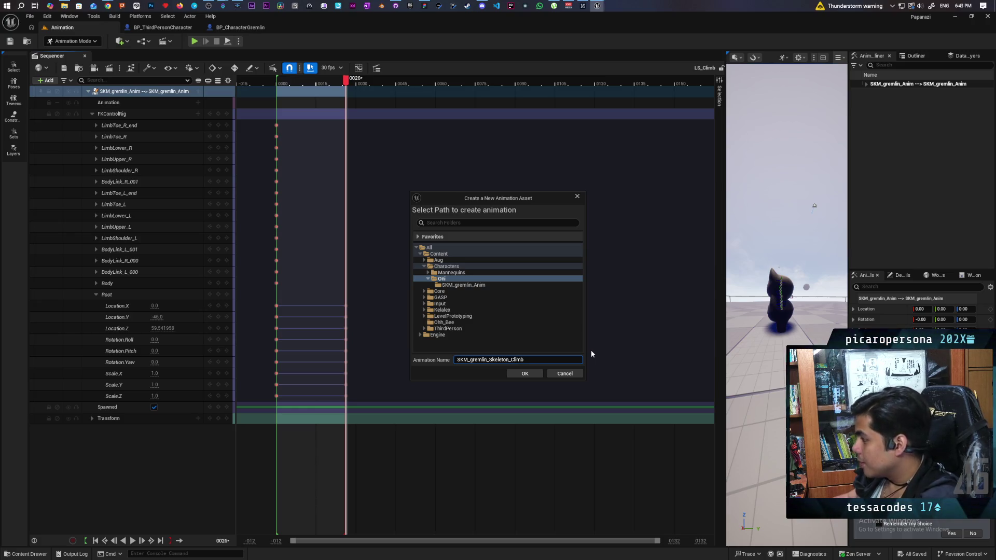
click(525, 373)
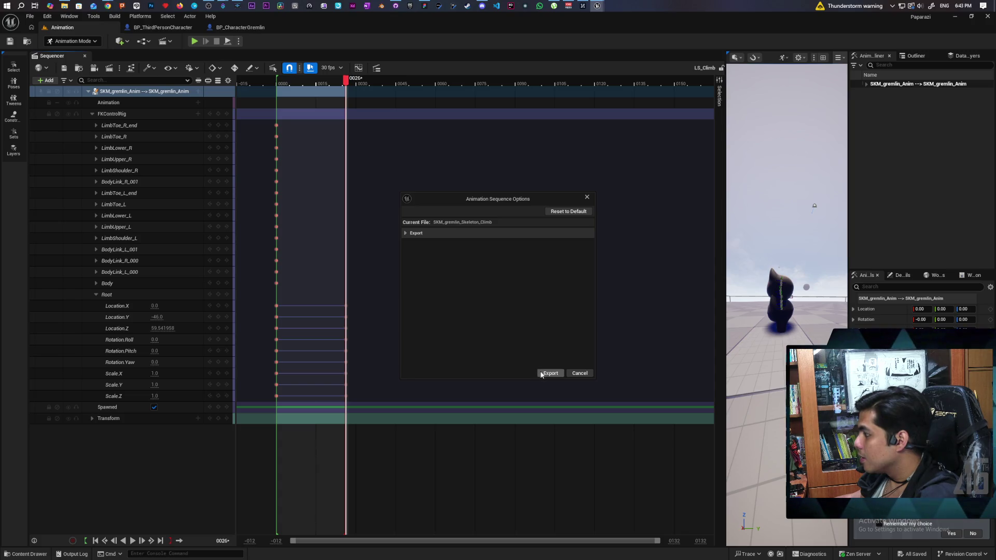
Export the baked animation sequence with the default Animation Sequence Options
click(406, 233)
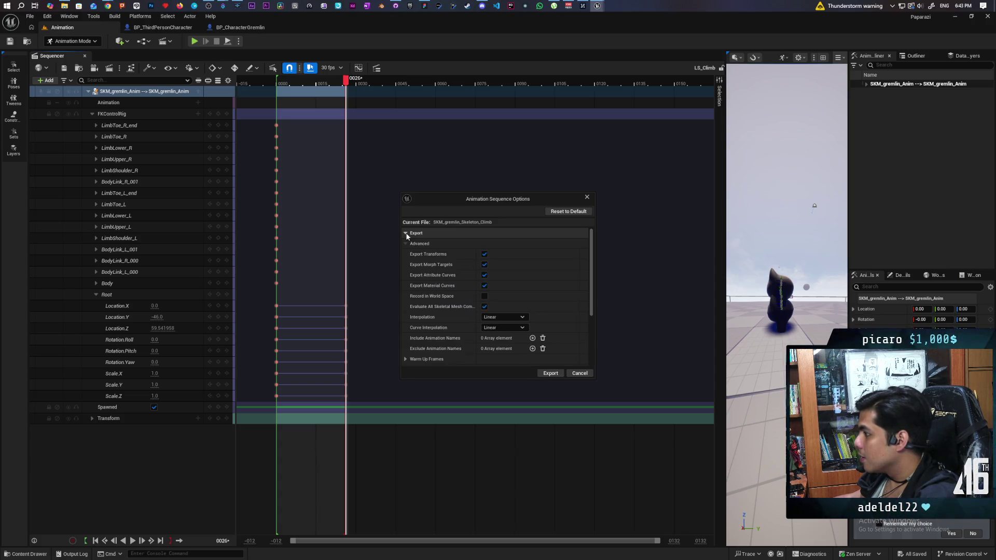
click(406, 234)
click(549, 373)
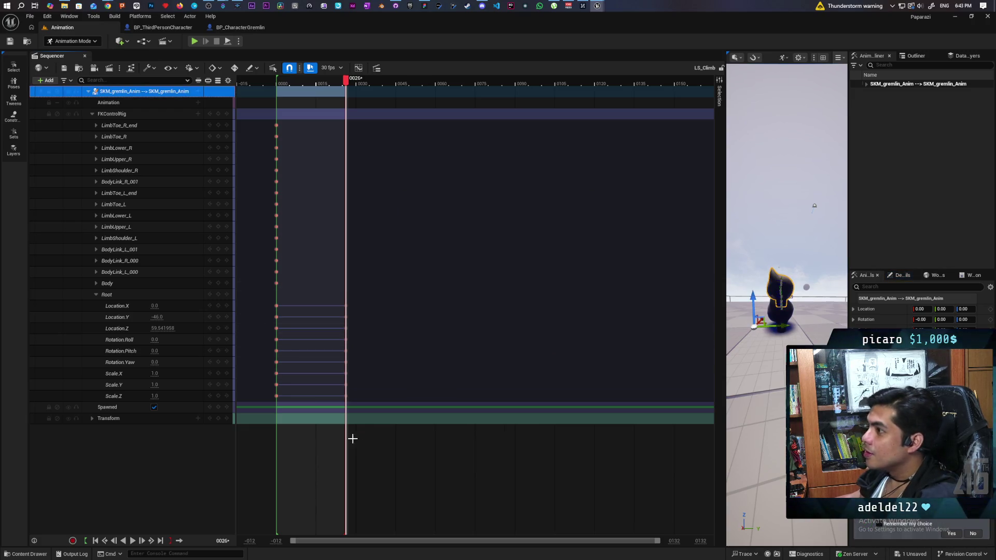
Switch the level editor to Selection Mode
click(30, 554)
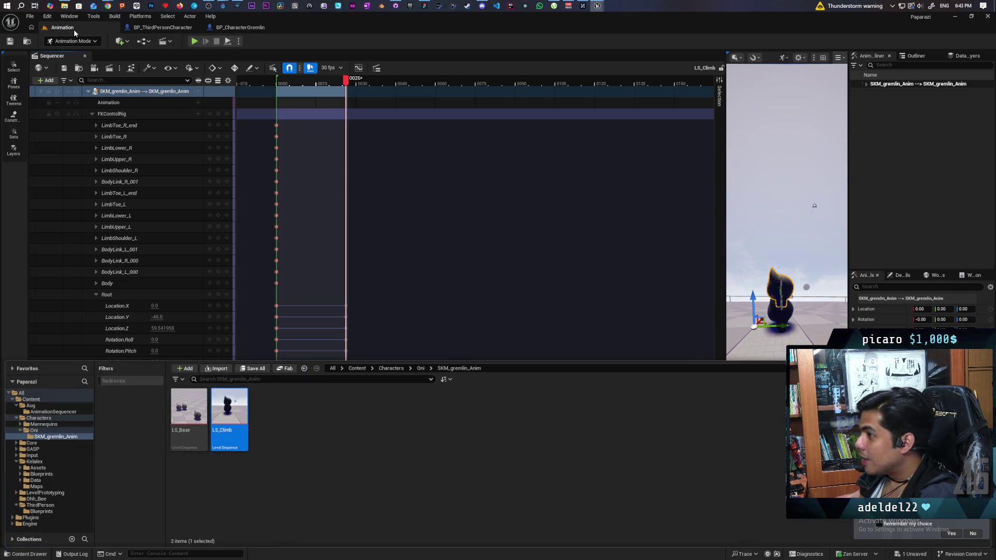
click(70, 41)
click(67, 52)
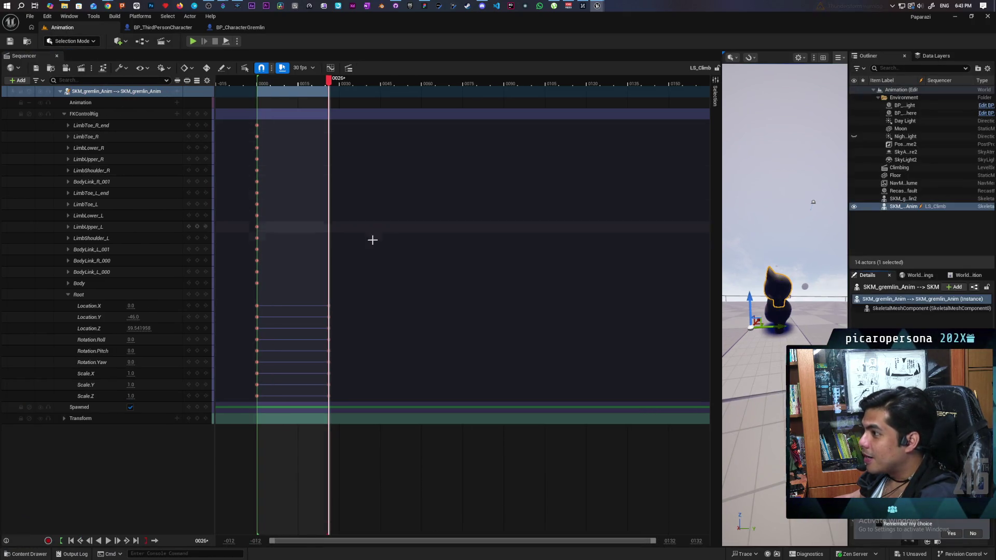
Force-delete the old SKM_gremlin_Skeleton_climbing animation from the Oni folder despite its references
click(30, 554)
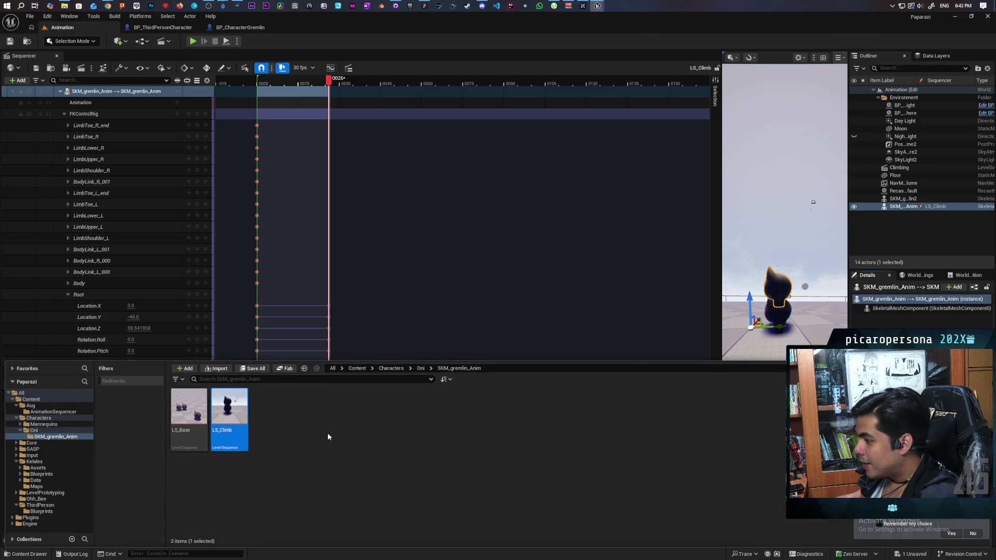
click(421, 368)
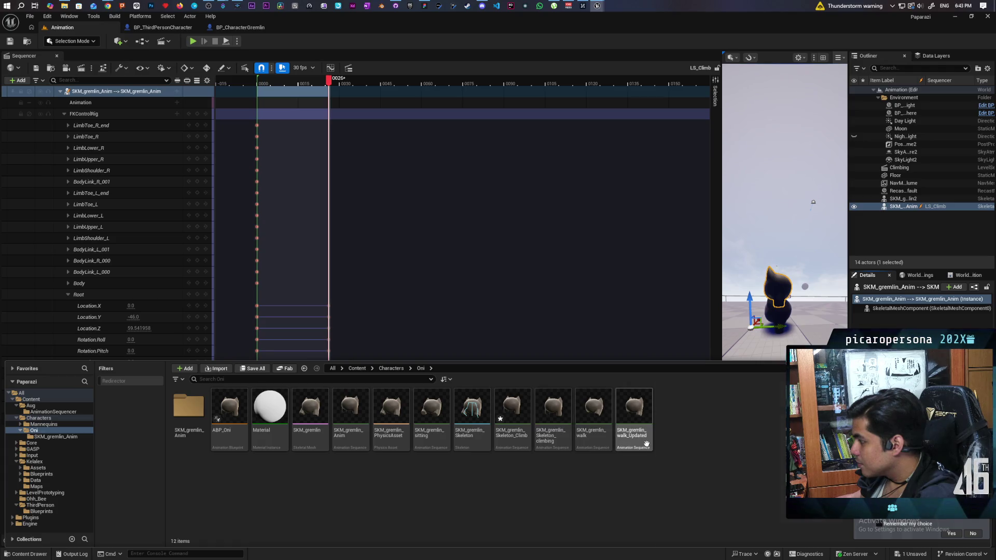
click(549, 434)
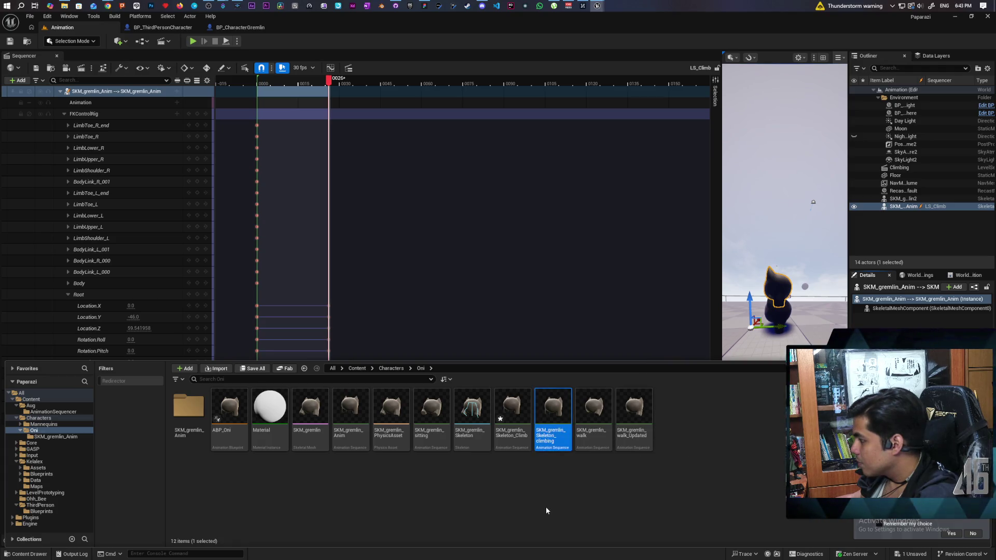
key(Delete)
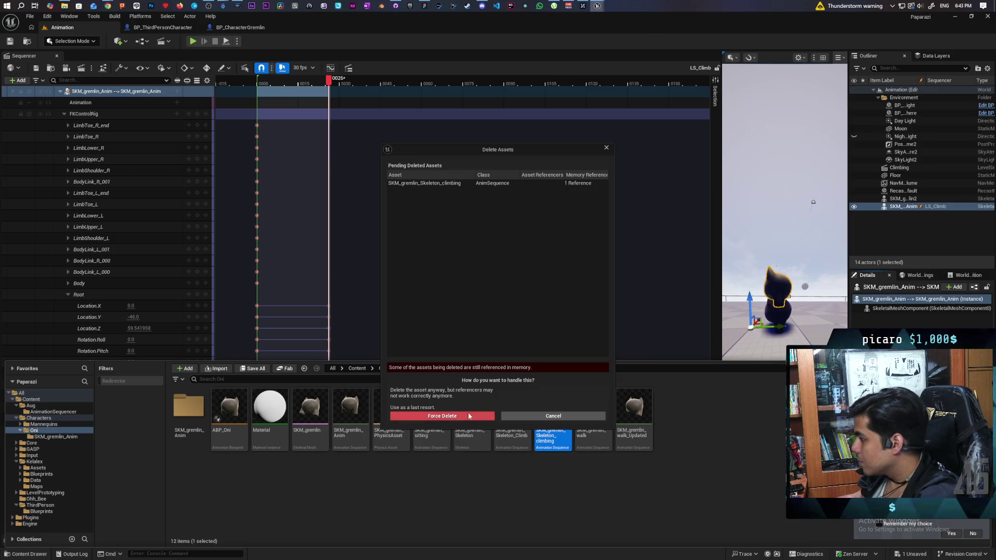
click(469, 416)
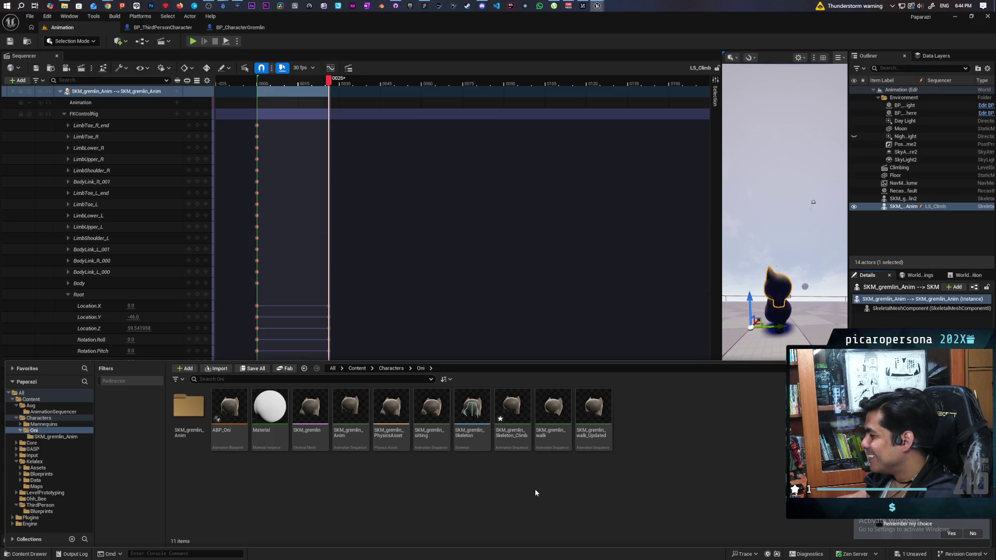
Save all assets, then preview the new SKM_gremlin_Skeleton_Climb animation and close its editor
key(ctrl+s)
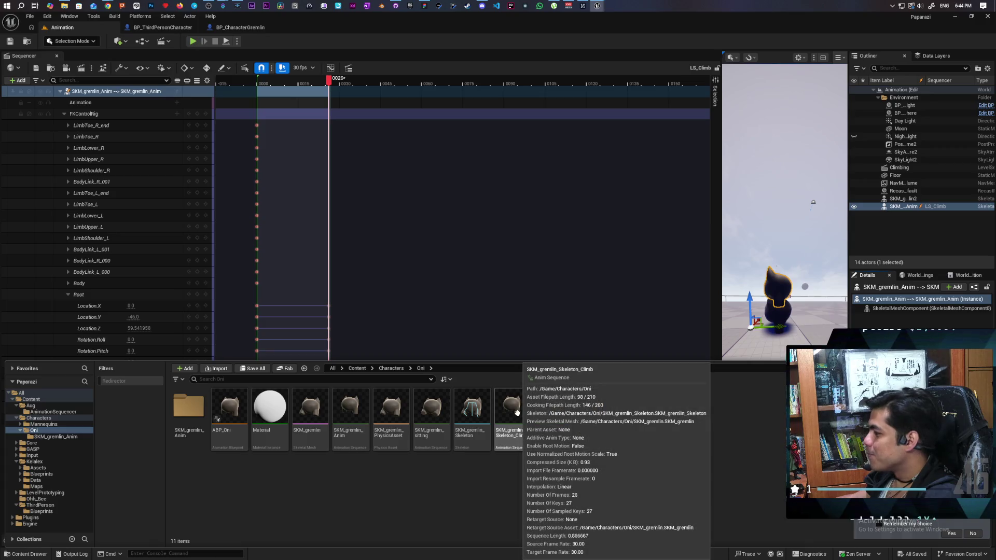
double_click(518, 413)
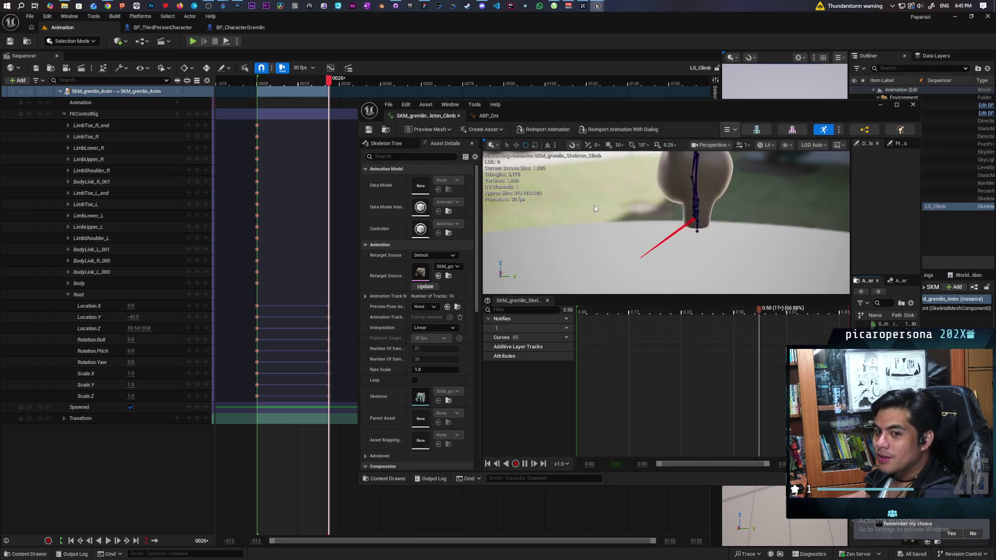
click(912, 107)
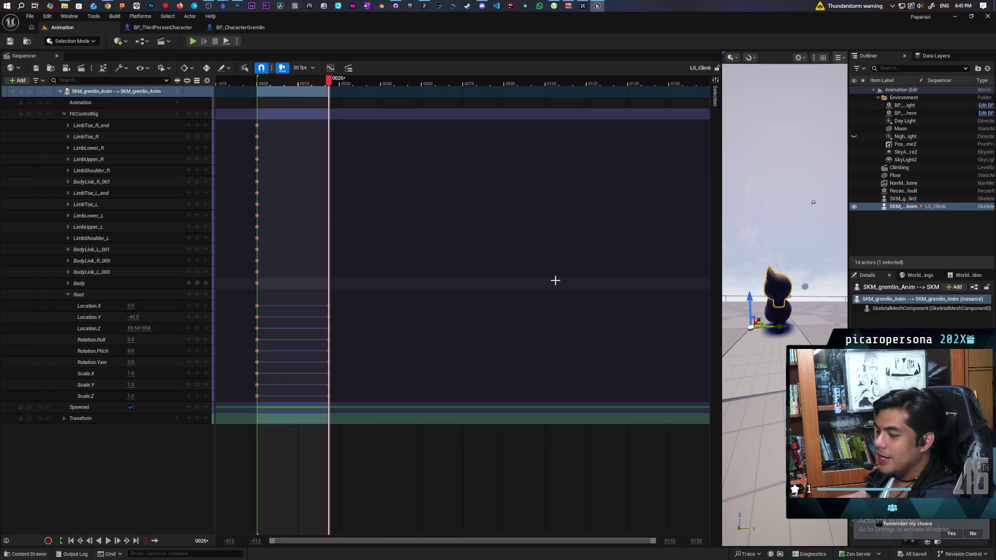
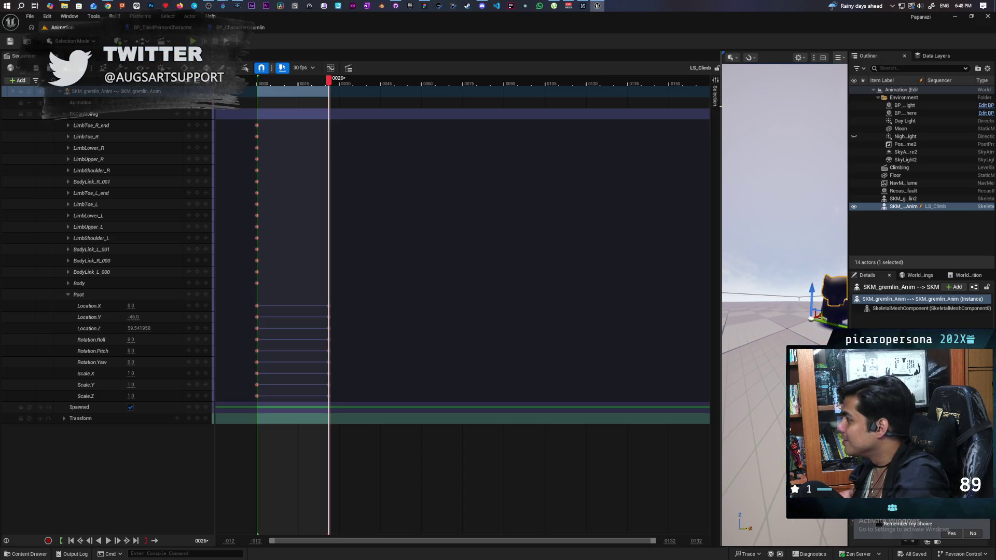
Toggle the gremlin binding properties, then hide and restore the Sequencer tab header
click(716, 96)
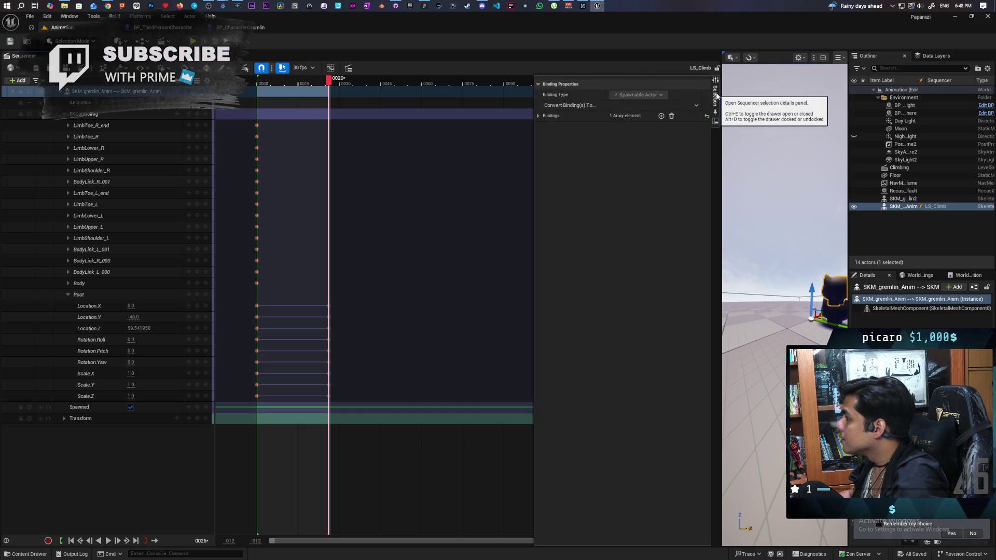
click(716, 96)
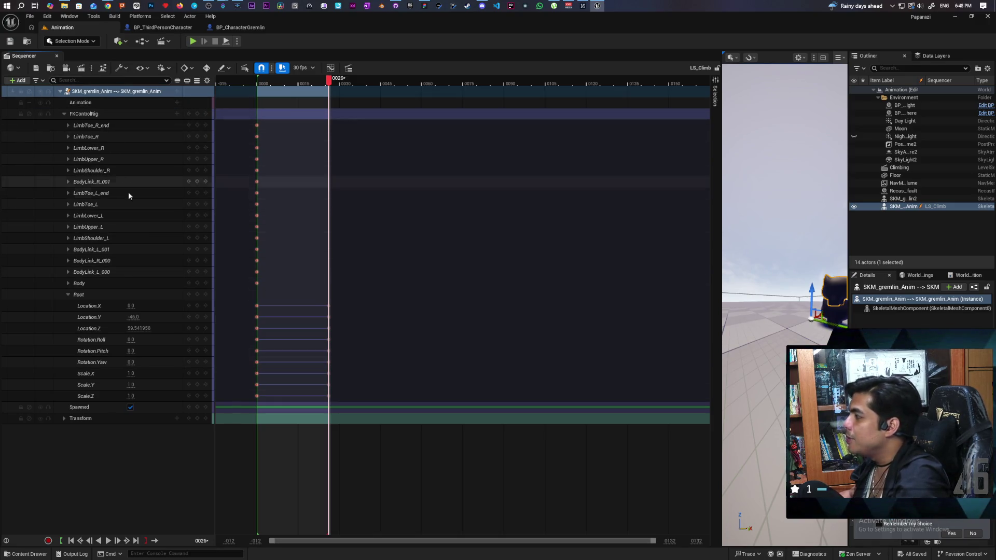
right_click(25, 56)
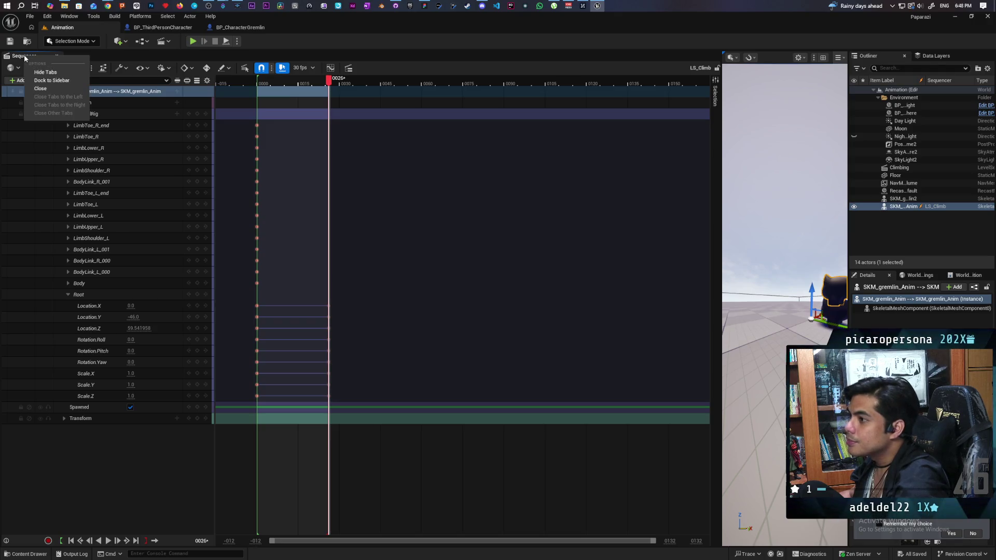
click(51, 73)
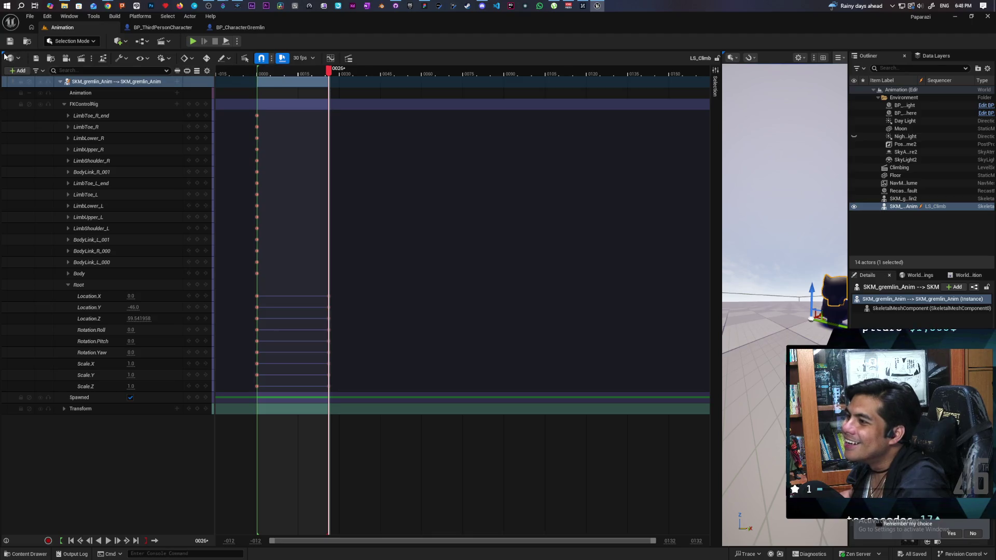
click(4, 53)
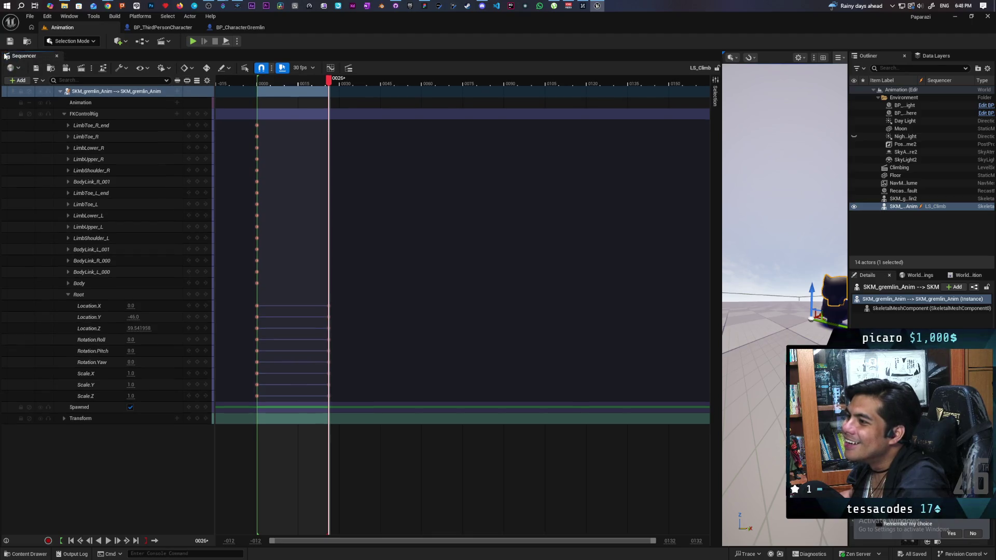
right_click(261, 56)
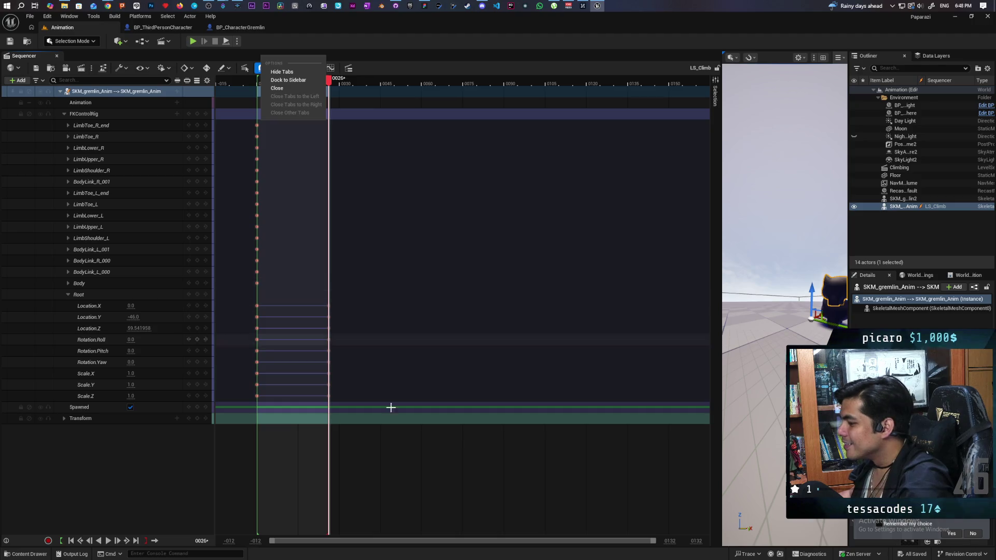
Open and close the Content Drawer on the Oni folder, then bring Chrome's tutorial window forward
click(31, 554)
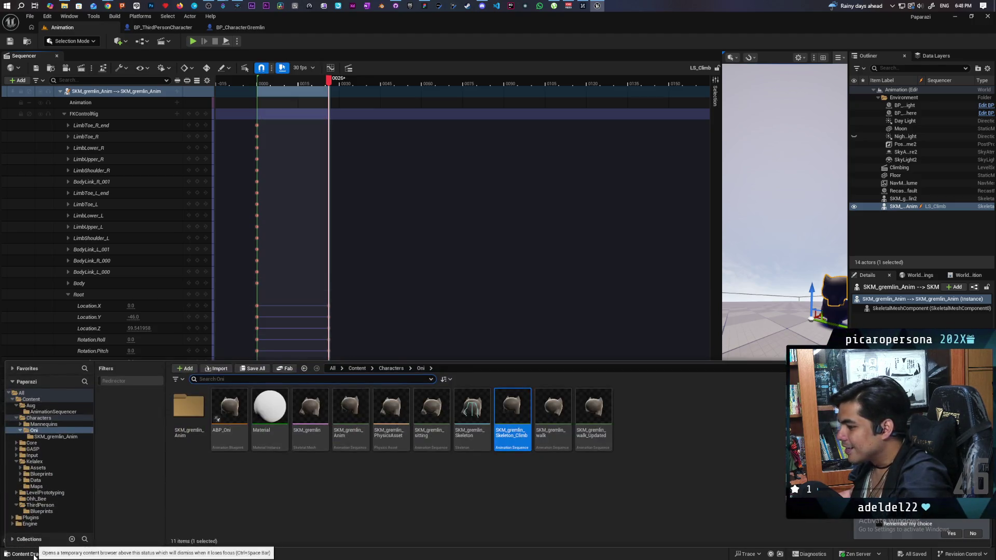
click(34, 554)
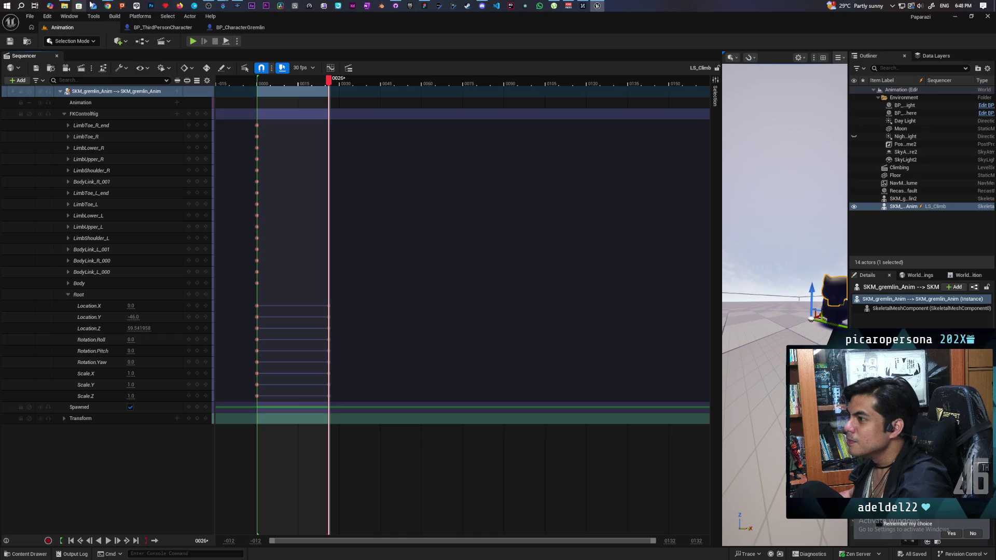
mouse_move(107, 5)
click(590, 42)
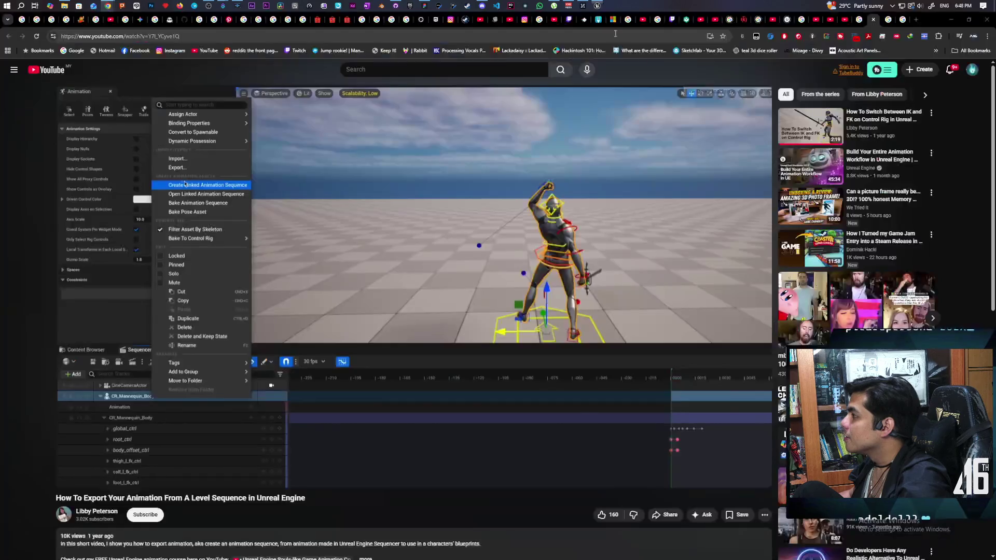
In a new Chrome tab, Google 'can i collapse the sequence timeline ue5'
click(916, 20)
text(can i)
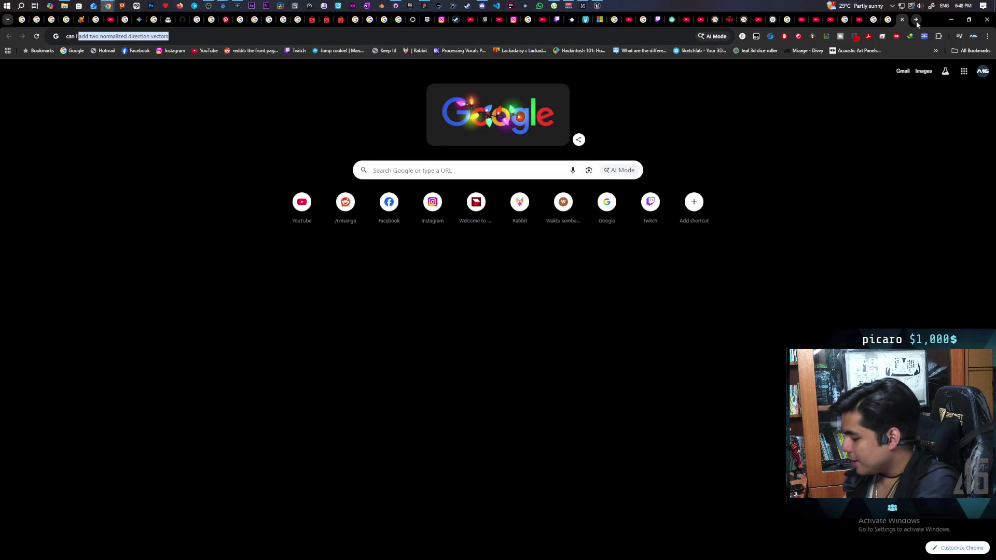
text(collapse)
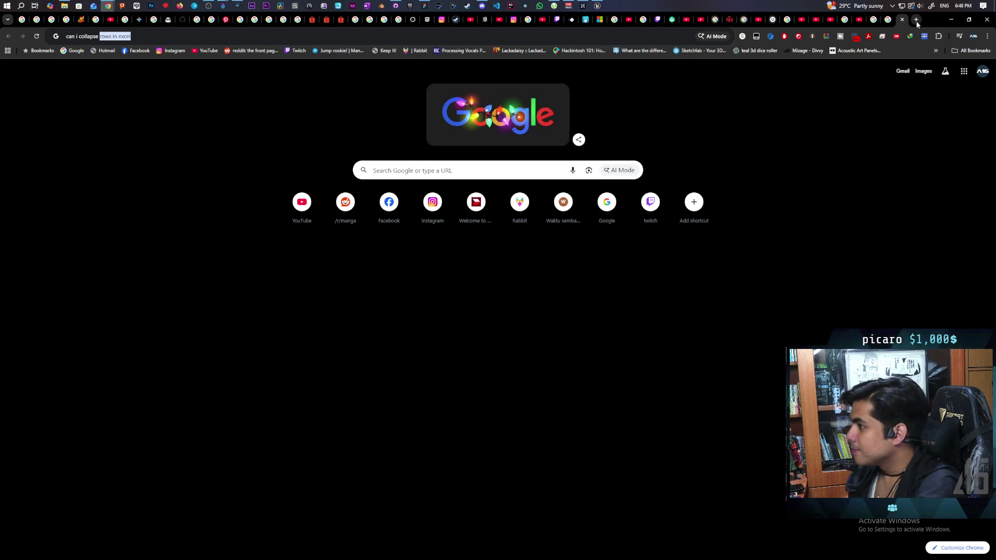
text(the)
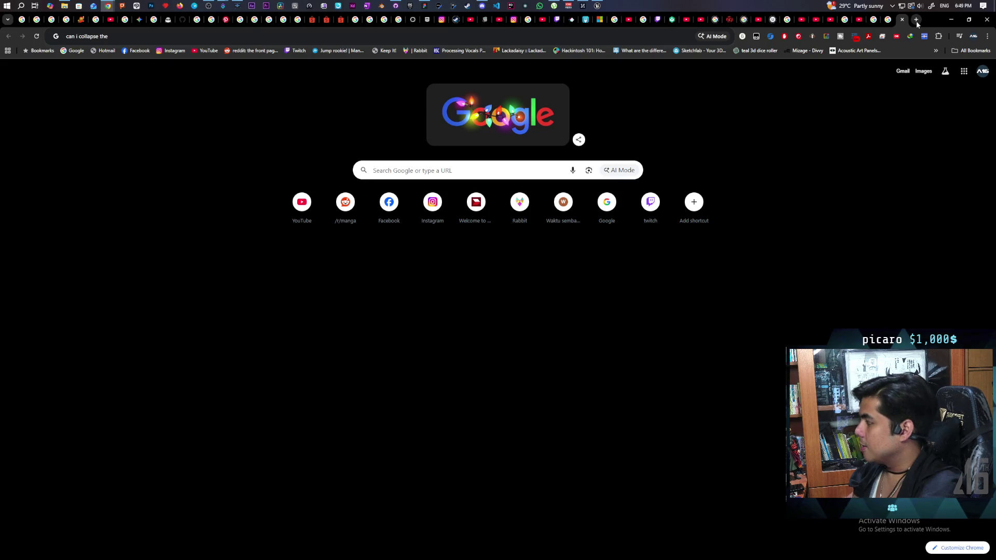
text( timeline)
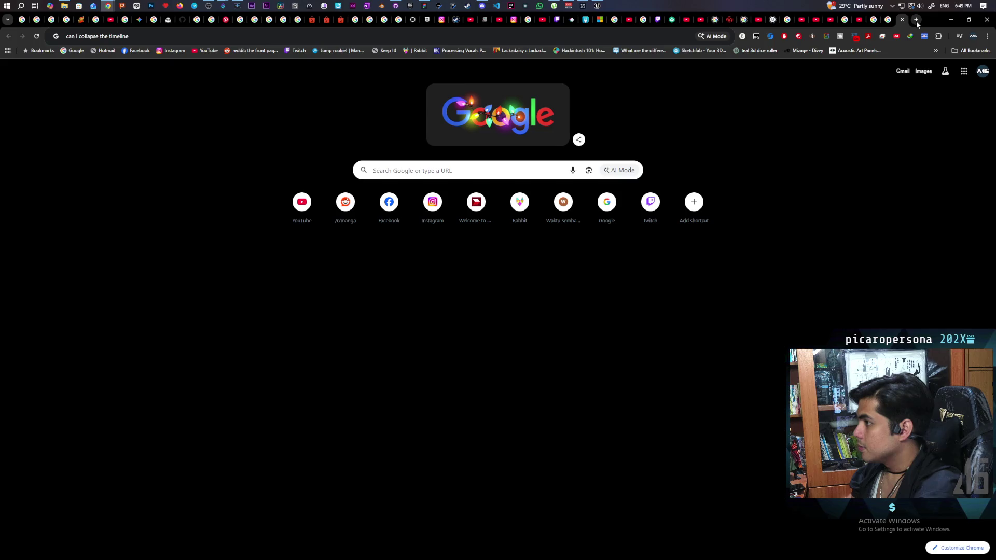
text(eq)
text(tim)
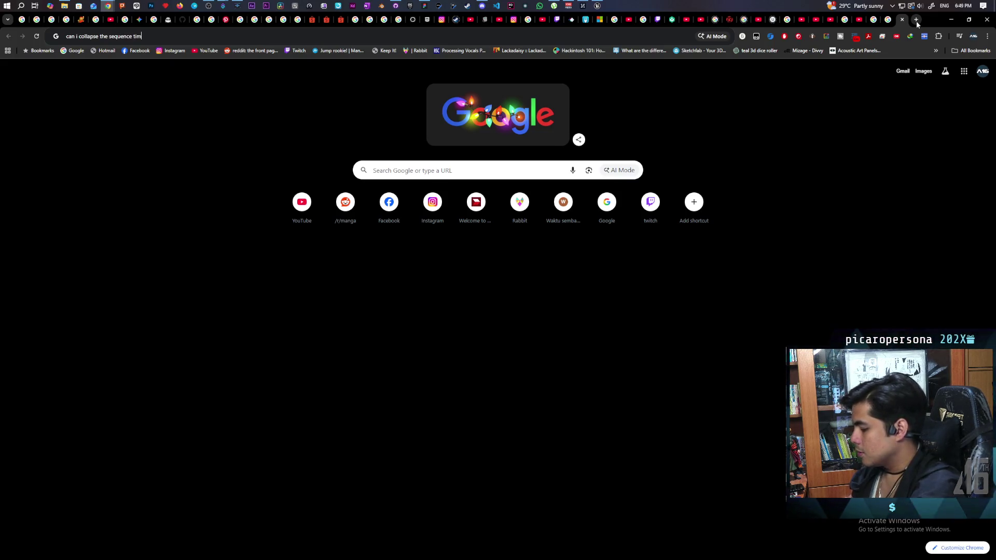
text( ue5)
key(Return)
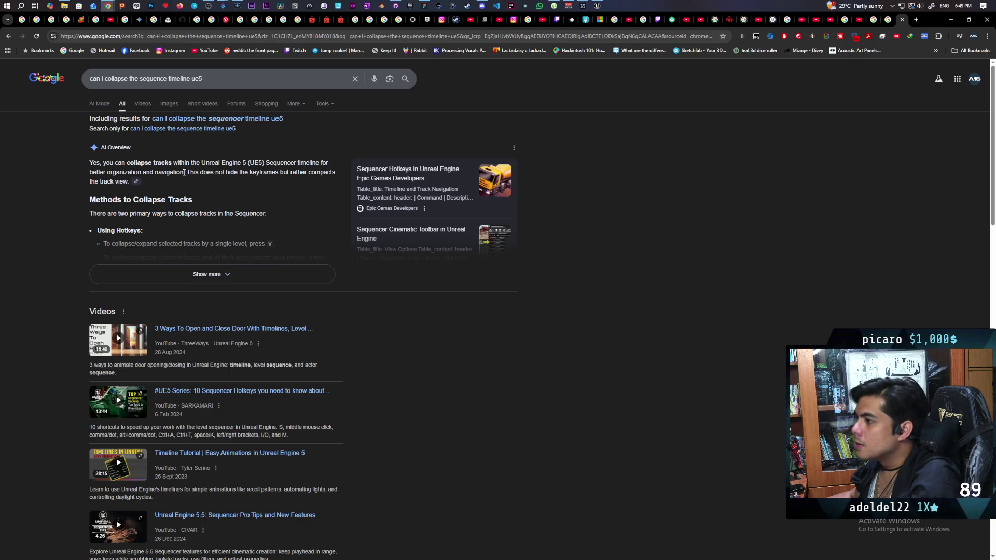
Revise the Google query to 'can i collapse the sequencer tab ue5' and rerun it
click(167, 79)
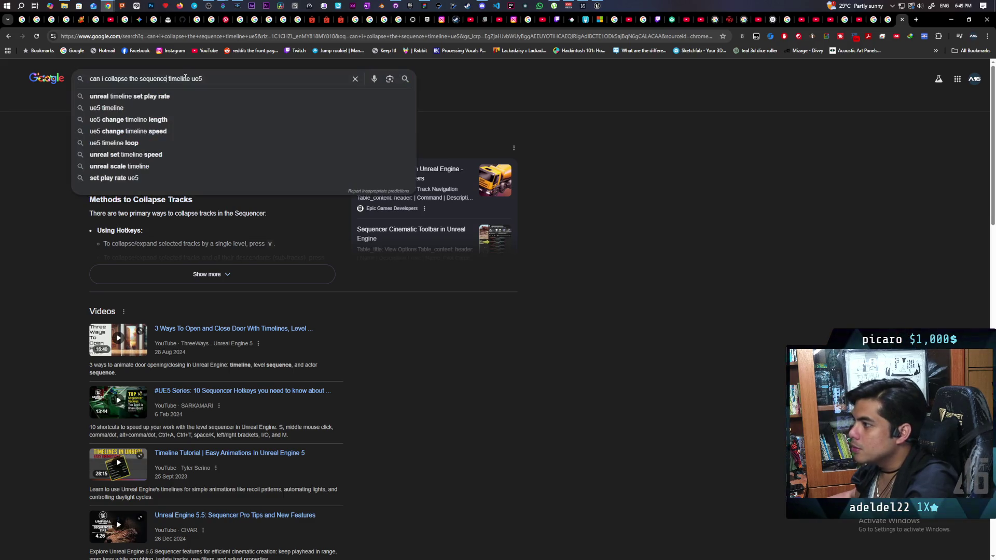
text(r)
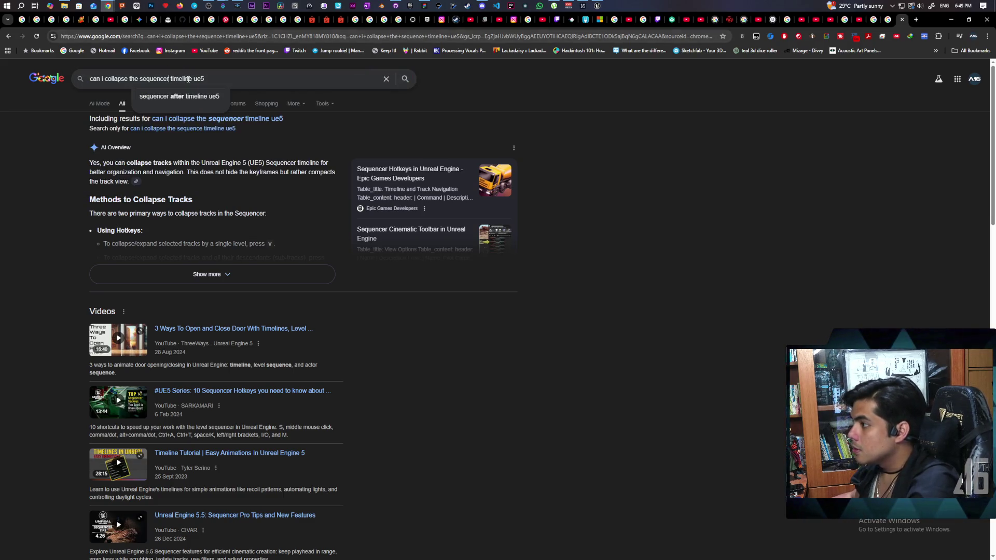
double_click(191, 78)
text(tab)
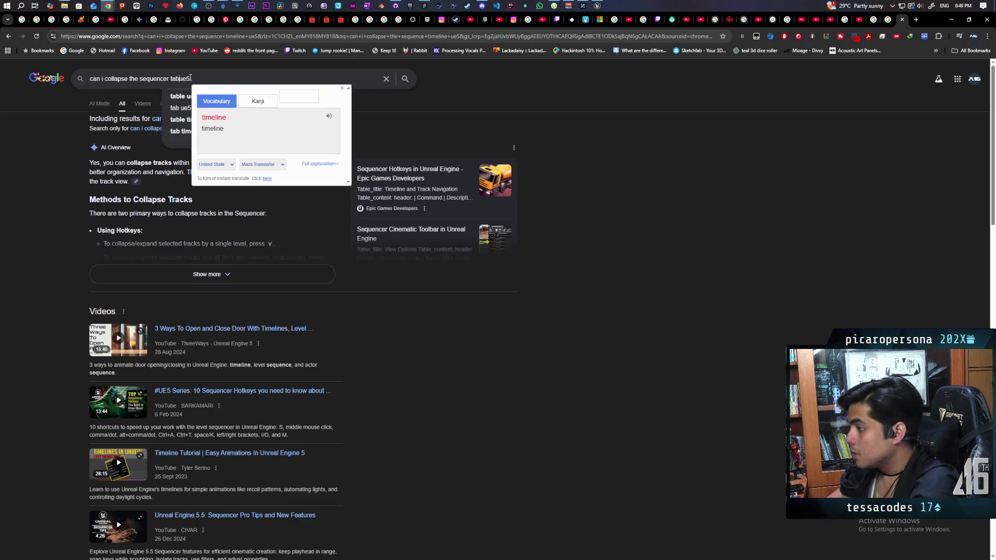
key(Return)
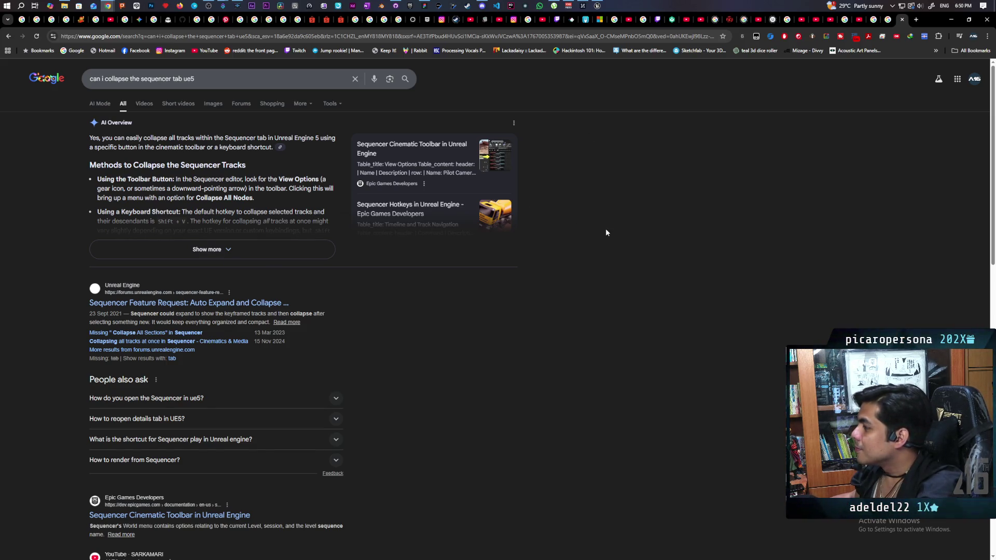
Read the AI overview on collapsing Sequencer tracks, then return to the Unreal editor
scroll(560, 205, down, 2)
scroll(559, 205, up, 2)
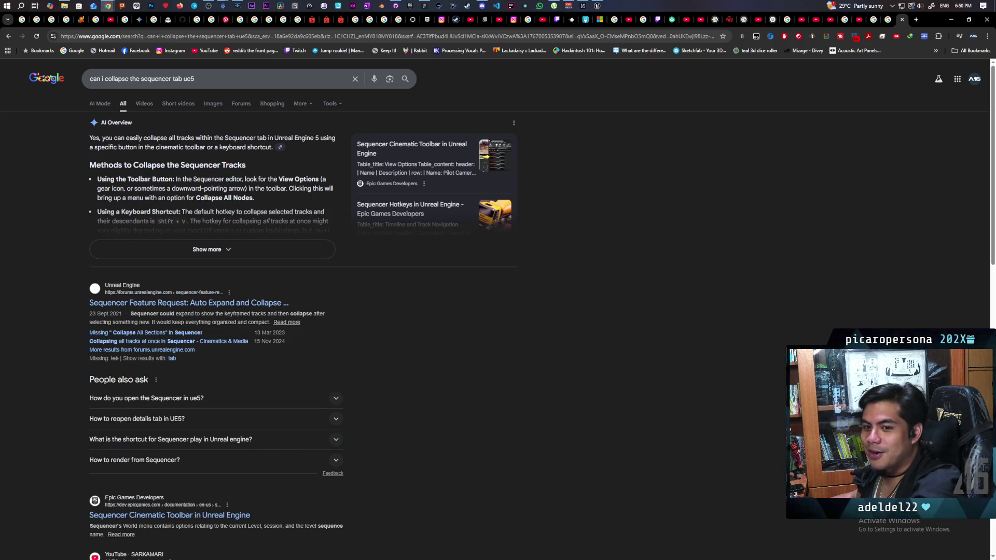
mouse_move(954, 3)
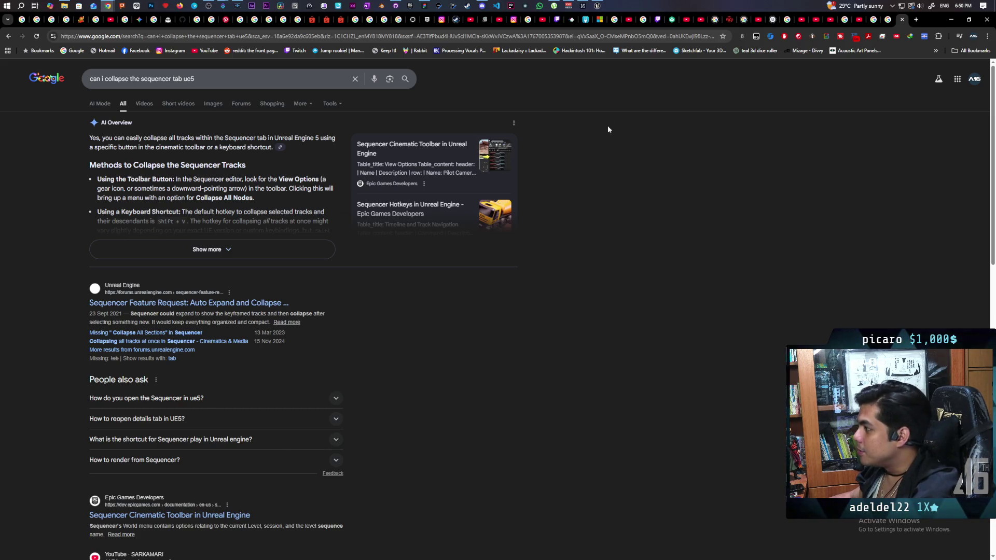
mouse_move(604, 2)
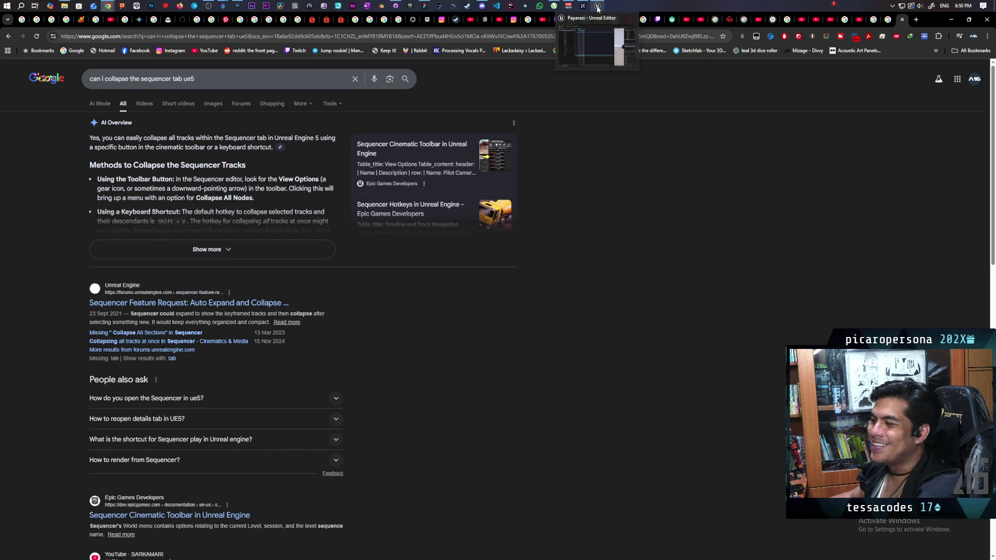
click(598, 7)
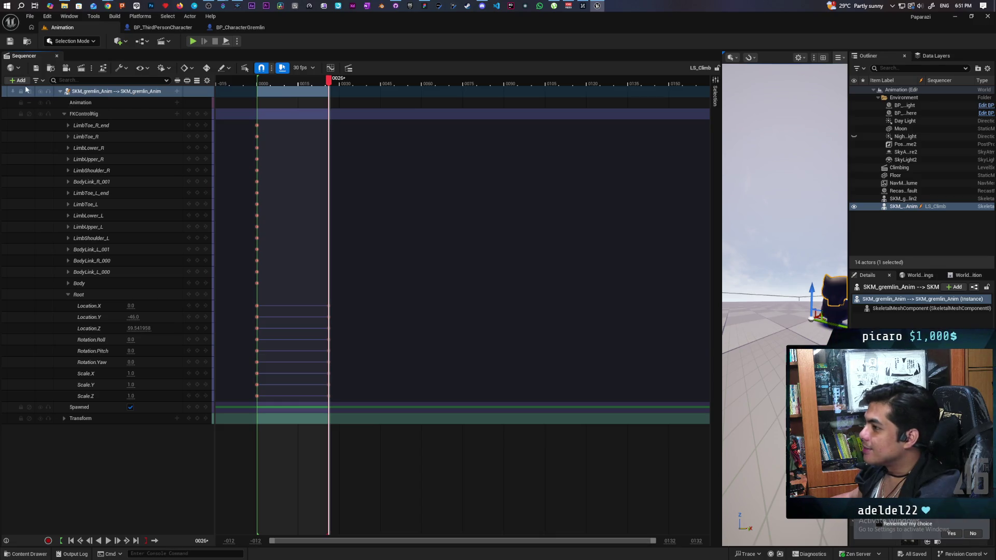
Narrow the Sequencer panel to widen the gremlin viewport, keeping the track-name column readable
click(22, 70)
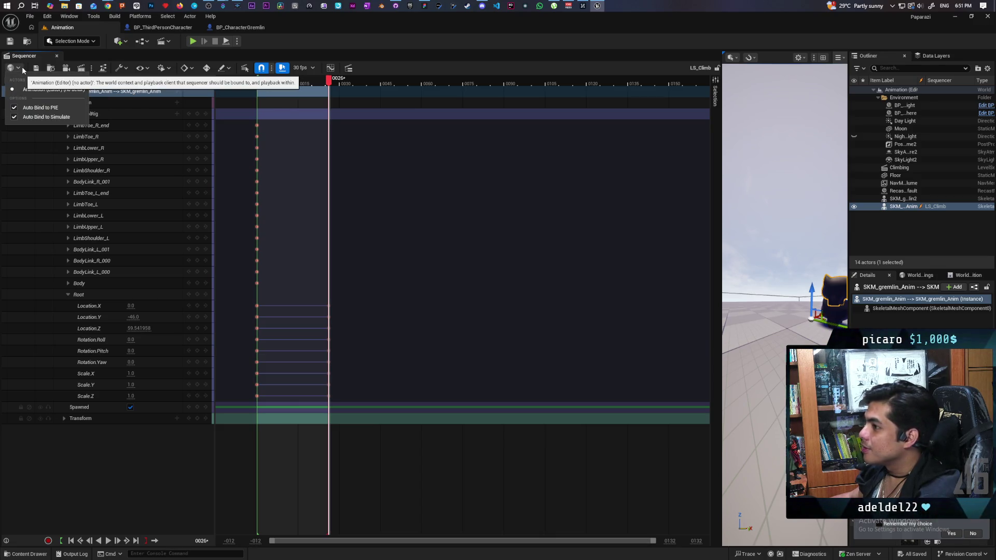
click(23, 70)
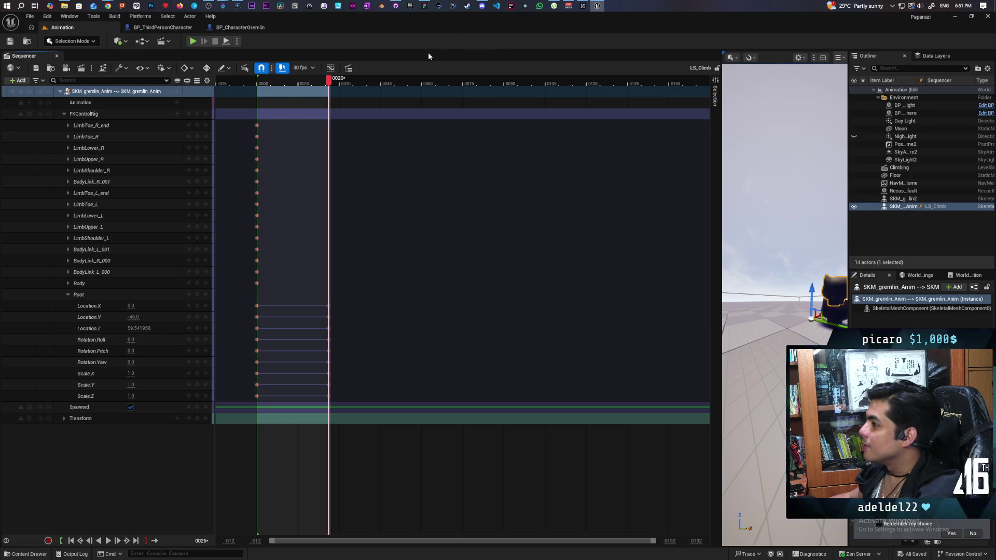
mouse_move(722, 173)
mouse_down()
mouse_move(144, 173)
mouse_move(685, 184)
mouse_move(507, 189)
mouse_up()
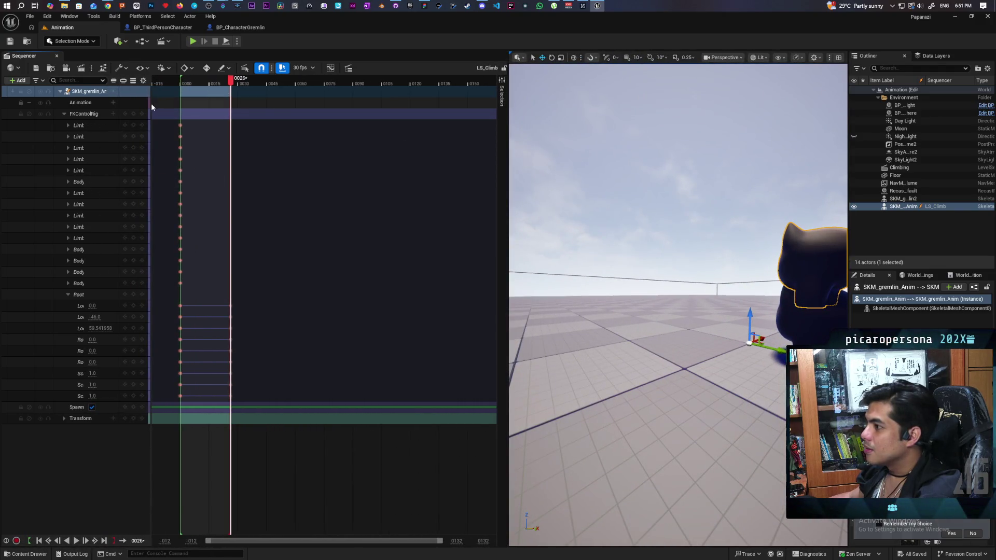
mouse_move(150, 113)
mouse_down()
mouse_move(258, 113)
mouse_move(241, 113)
mouse_up()
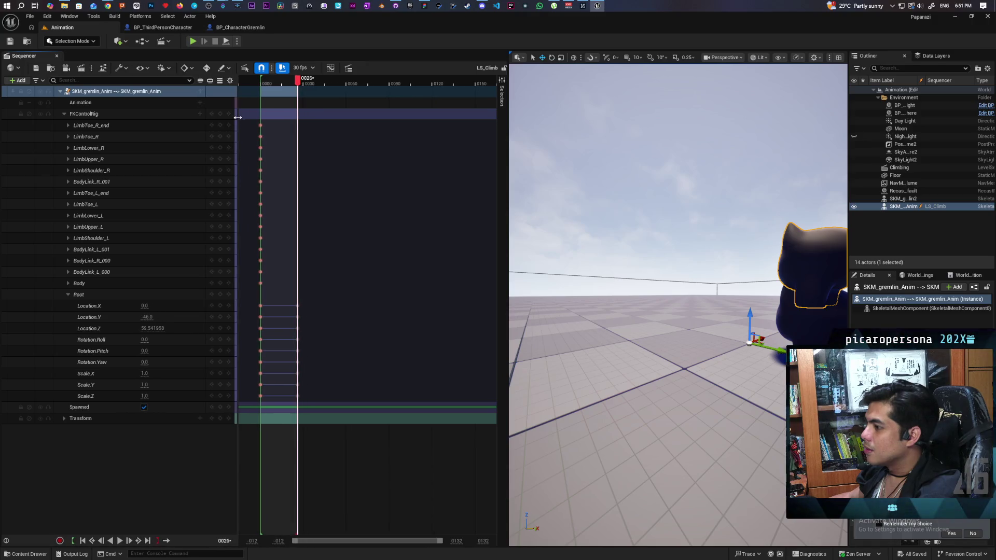
drag(503, 134, 276, 148)
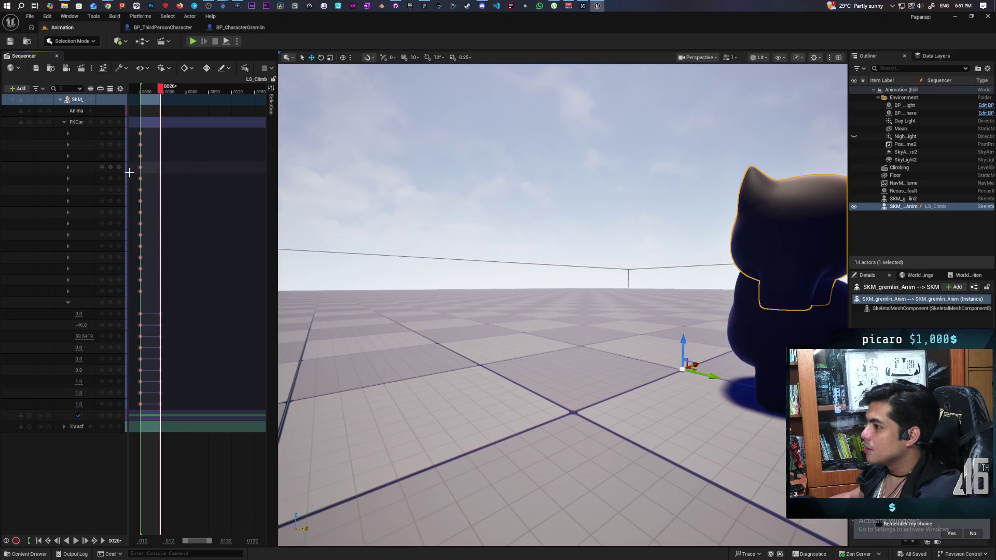
mouse_move(137, 171)
mouse_down()
mouse_move(223, 174)
mouse_move(211, 175)
mouse_up()
mouse_move(276, 184)
mouse_down()
mouse_move(300, 181)
mouse_move(276, 181)
mouse_up()
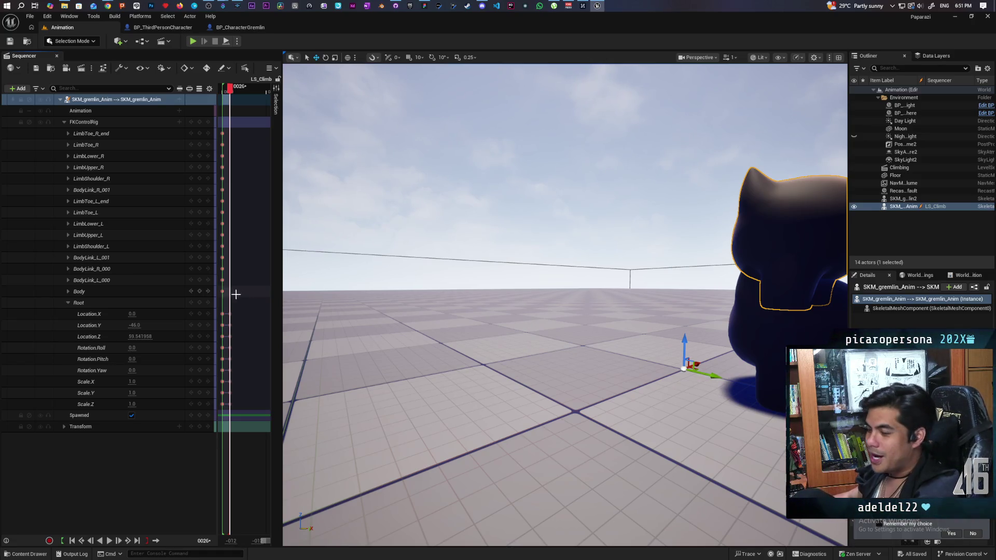
Focus and orbit the viewport behind the gremlin, widen the Sequencer slightly, and open the Sequence Navigator
key(f)
mouse_move(652, 207)
mouse_down()
mouse_move(831, 244)
mouse_move(752, 239)
mouse_up()
scroll(600, 304, up, 5)
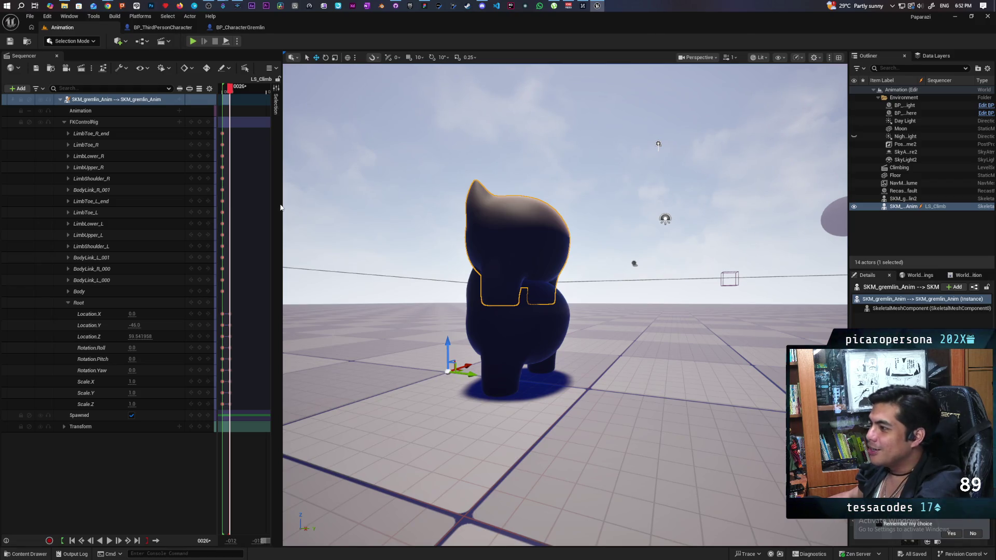
mouse_move(282, 205)
mouse_down()
mouse_move(314, 223)
mouse_move(488, 223)
mouse_move(367, 223)
mouse_move(389, 223)
mouse_up()
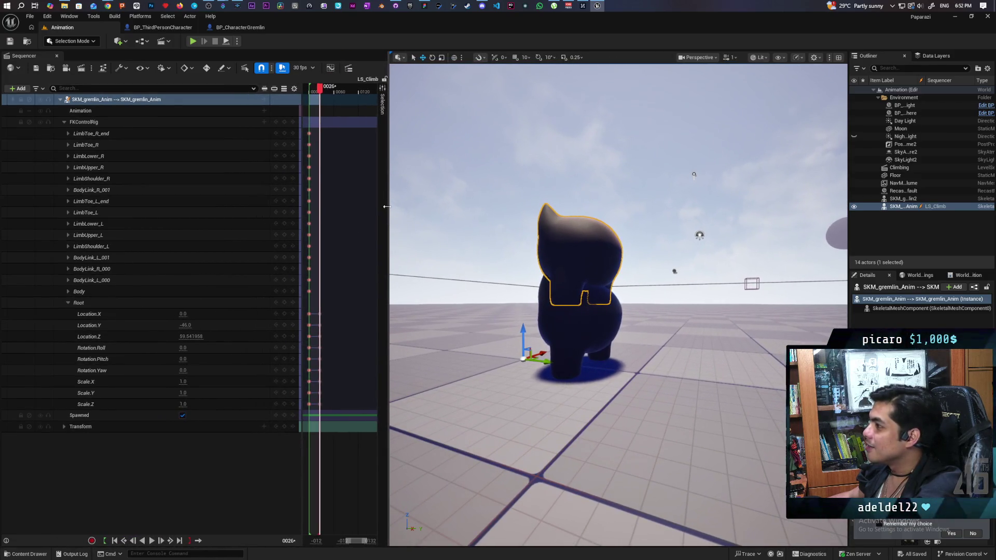
click(348, 69)
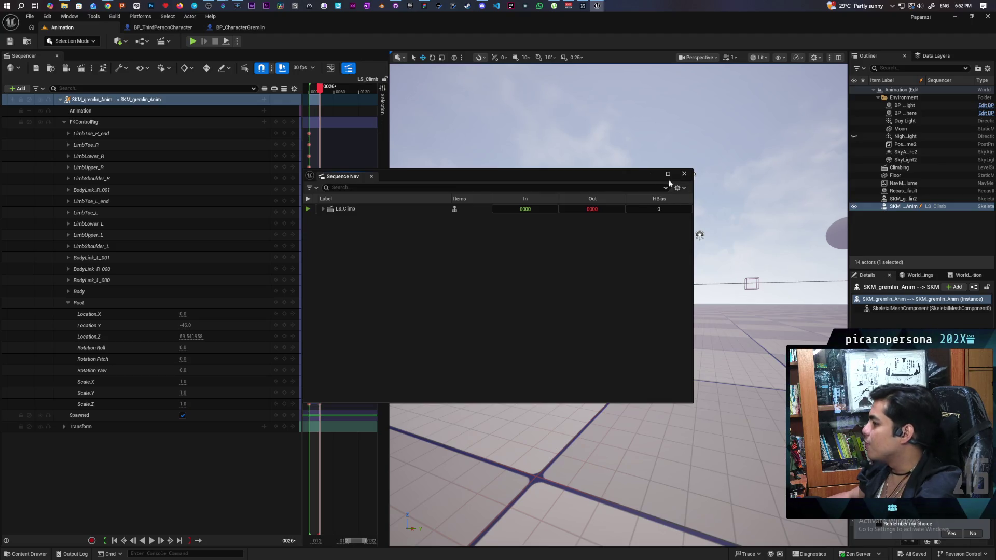
click(684, 173)
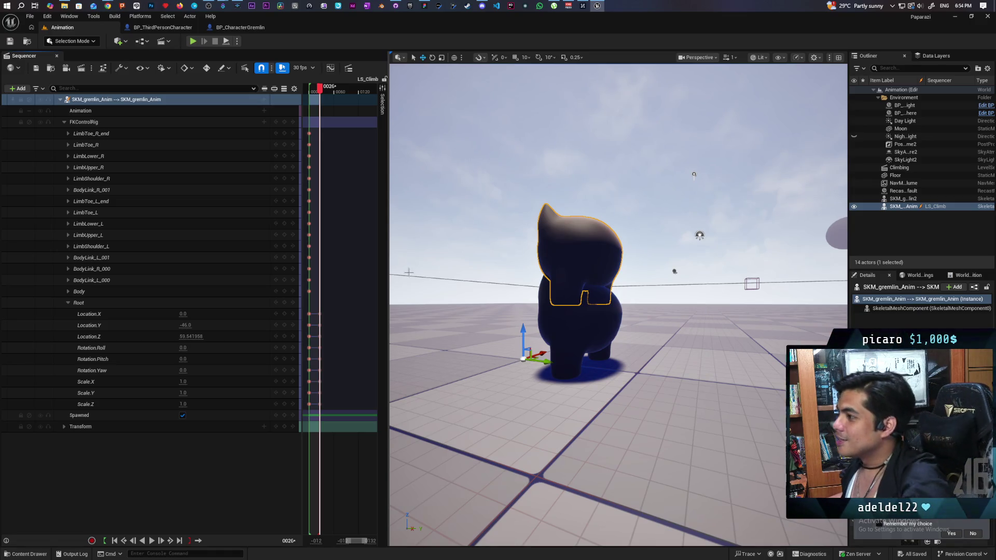
mouse_move(107, 5)
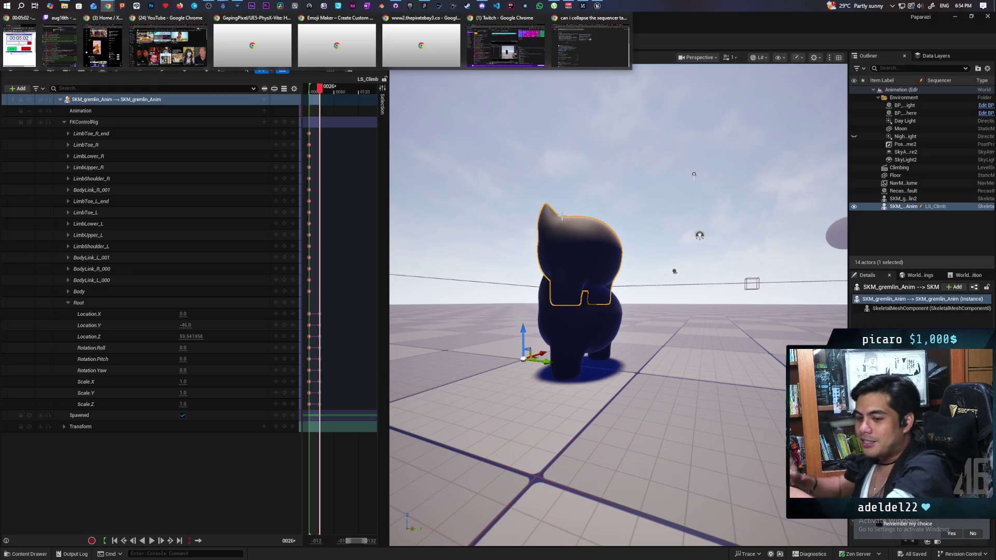
Search YouTube for 'gordon ramsay' and play the 'Even More FILTHY Kitchens' compilation
click(168, 46)
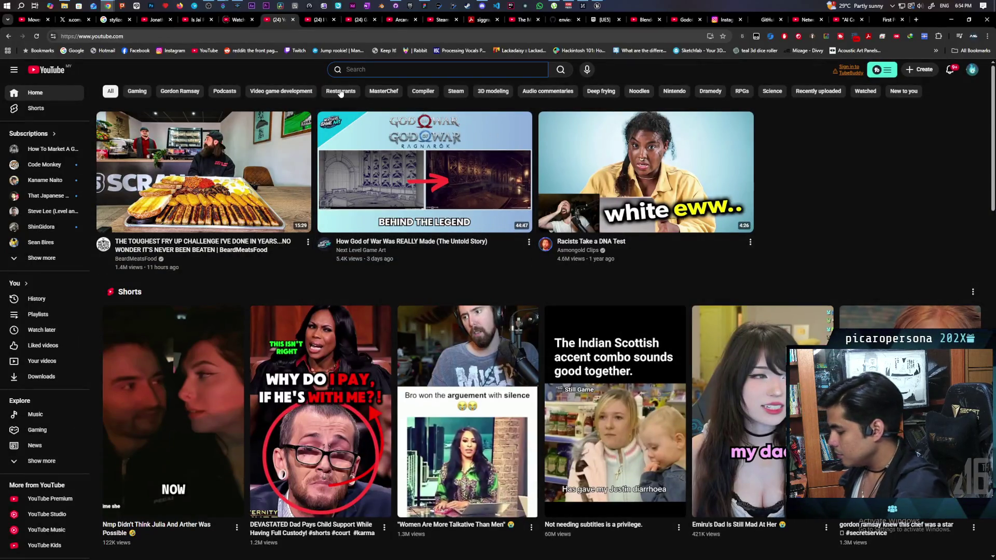
text(gordon)
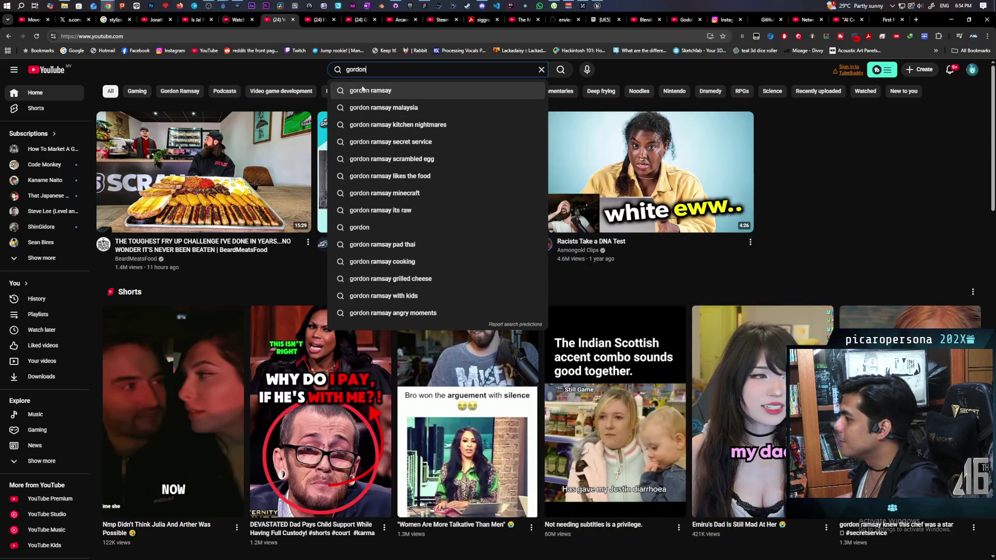
click(376, 92)
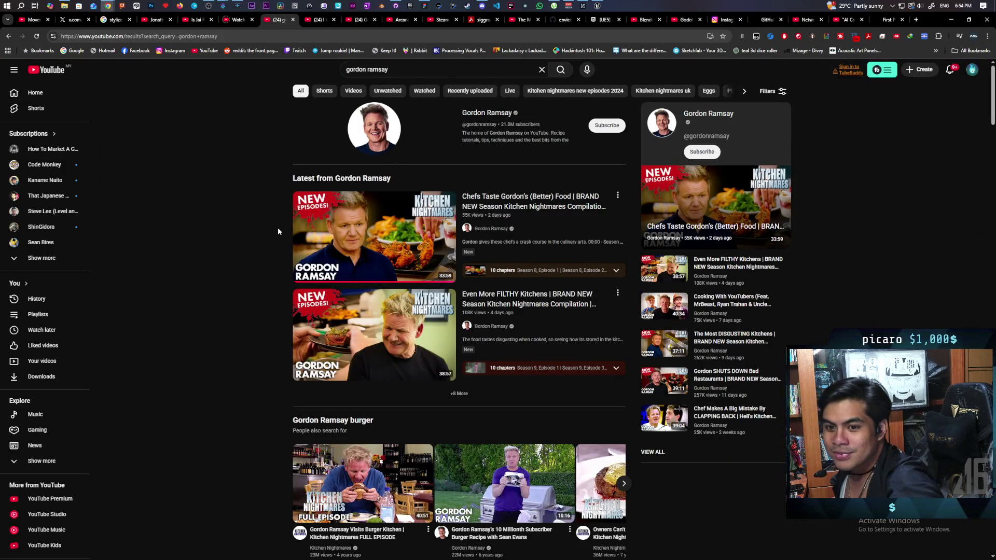
scroll(279, 236, down, 1)
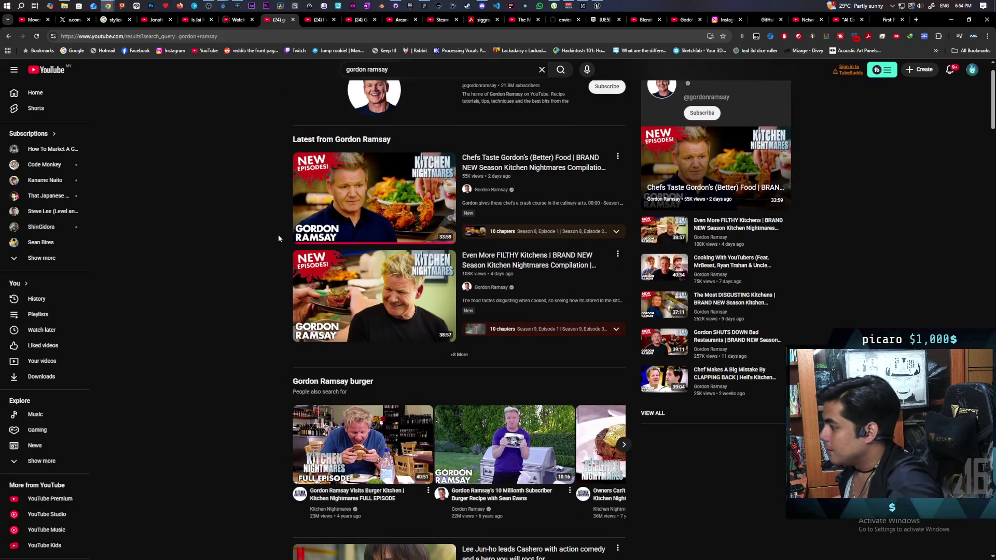
scroll(253, 270, down, 1)
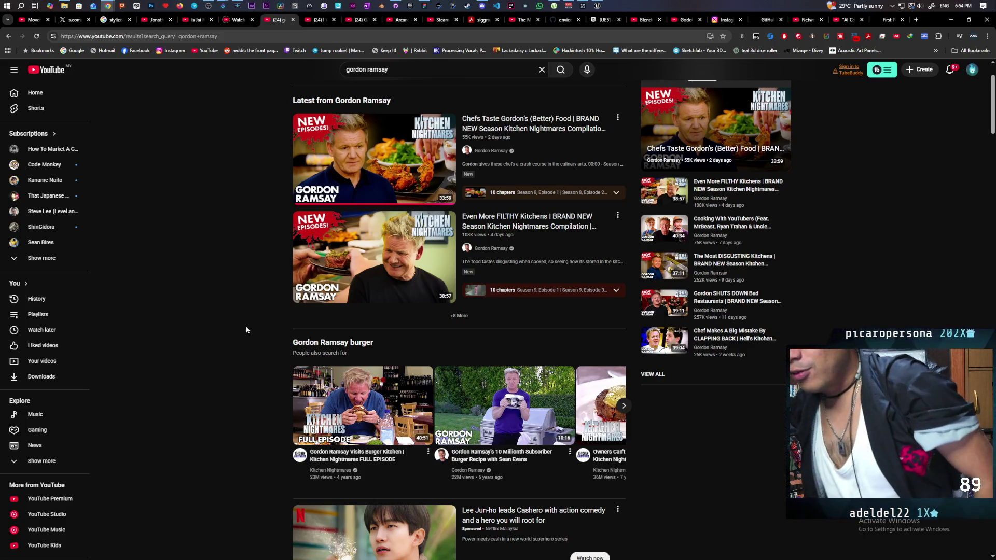
click(301, 280)
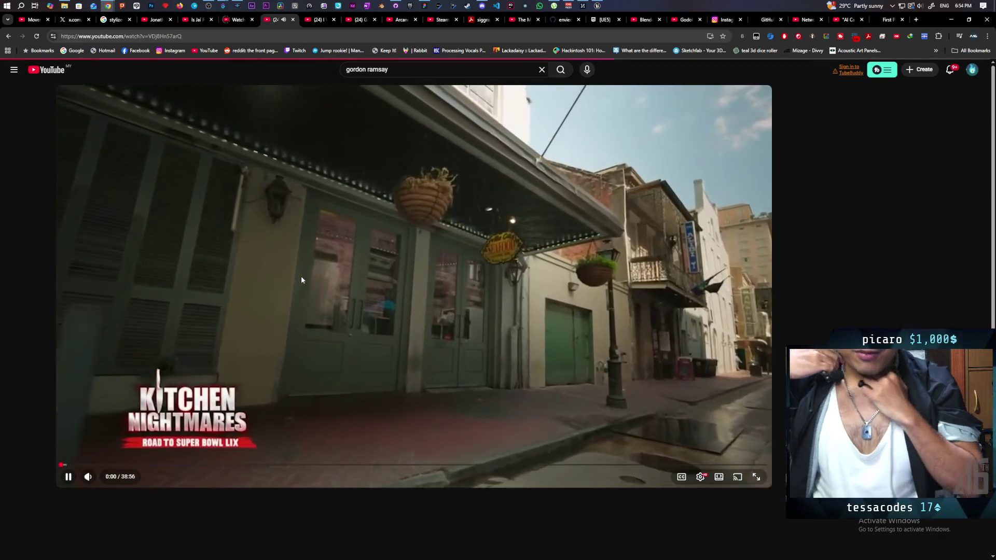
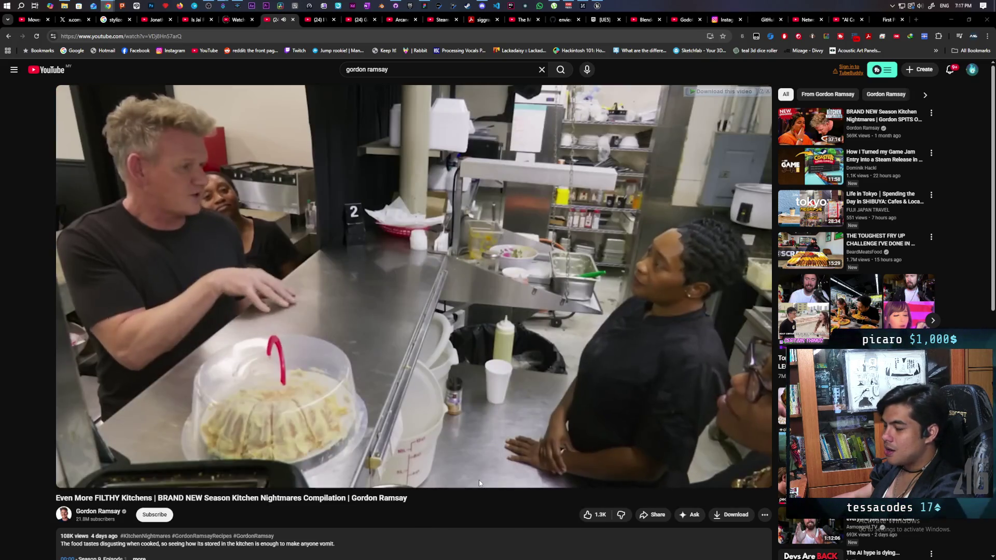
Pause the Kitchen Nightmares video at 23:40 and minimize the browser to return to the editor
mouse_move(482, 483)
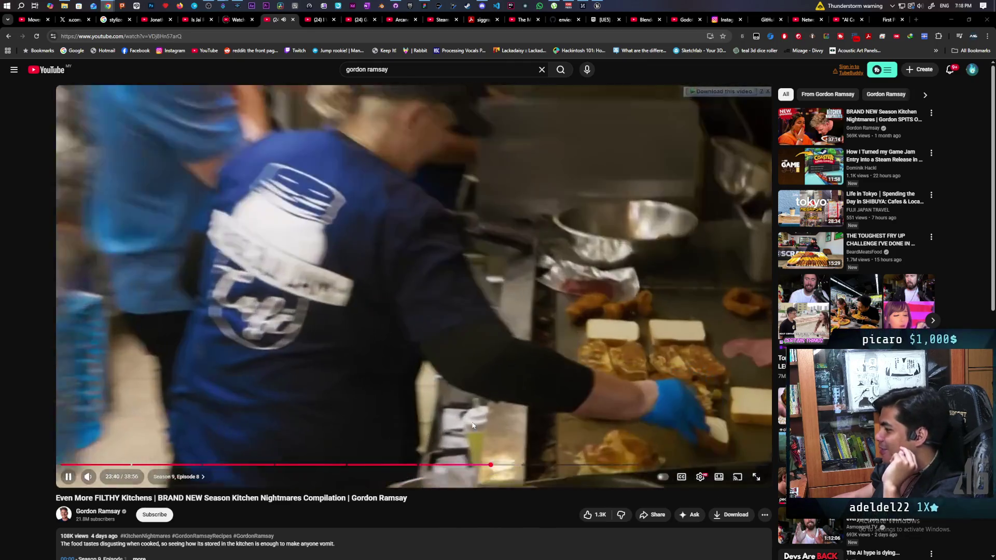
click(474, 427)
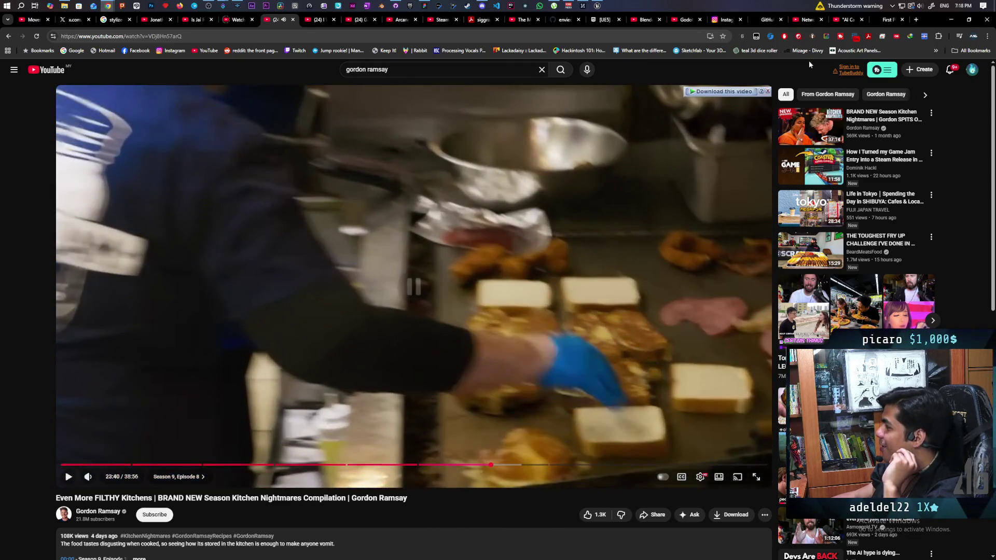
click(947, 21)
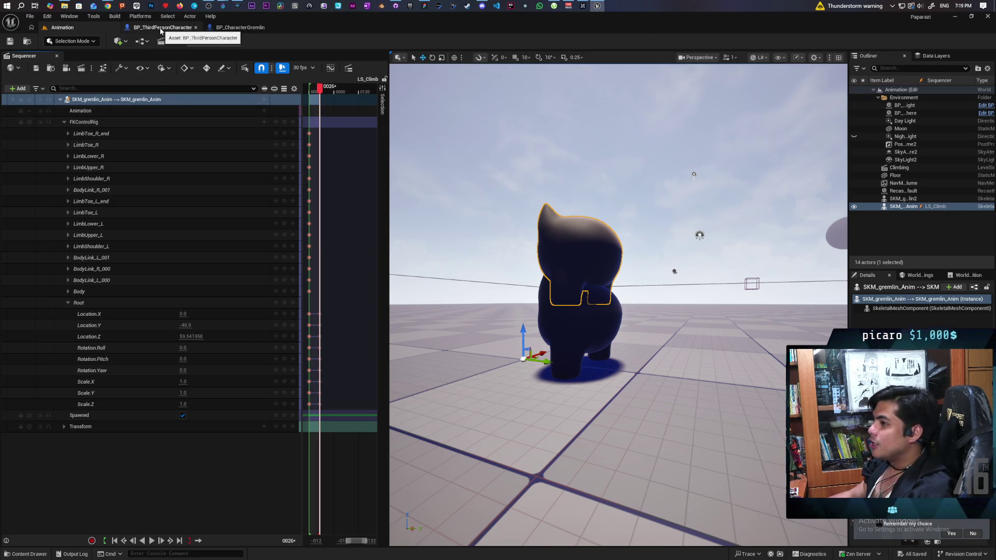
Open the Demo level from the Kelalex/Maps folder through the Content Drawer
click(73, 41)
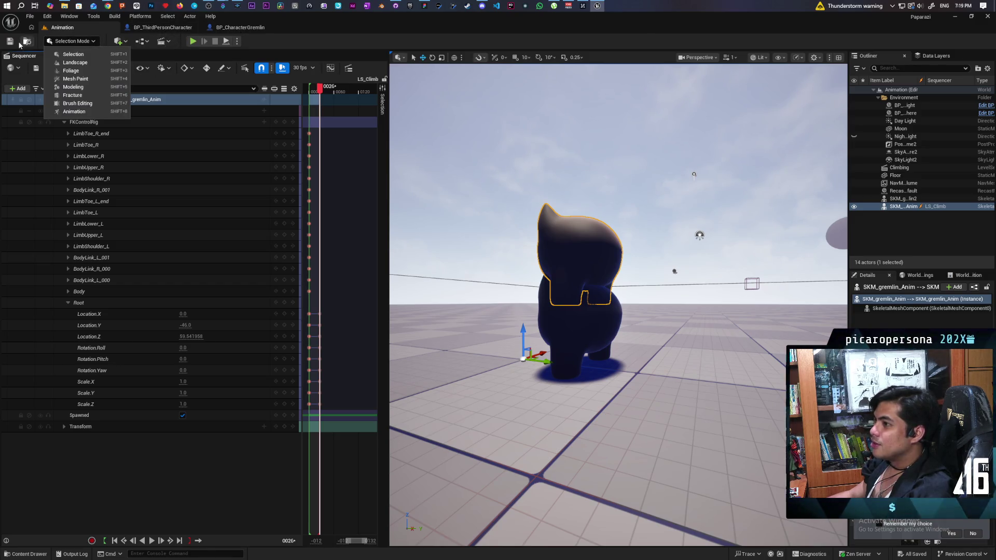
key(ctrl+space)
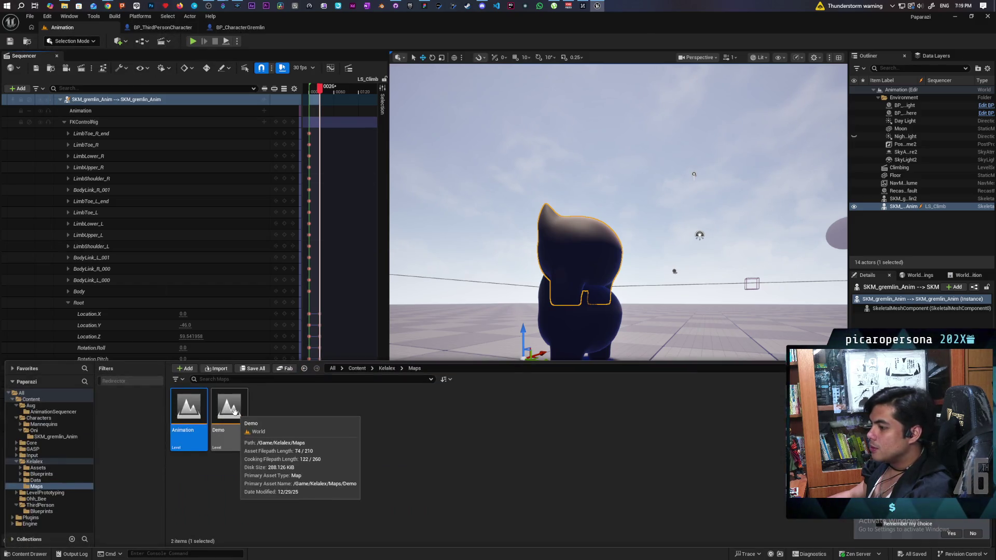
double_click(244, 435)
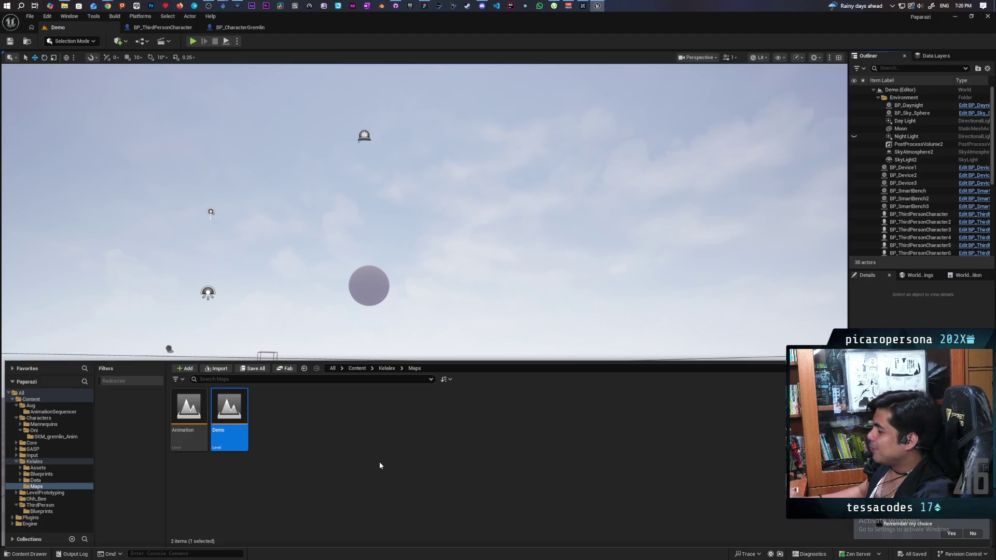
mouse_move(491, 303)
mouse_down()
mouse_move(491, 332)
mouse_move(491, 311)
mouse_move(490, 332)
mouse_move(519, 335)
mouse_move(490, 327)
mouse_move(490, 288)
mouse_move(491, 316)
mouse_up()
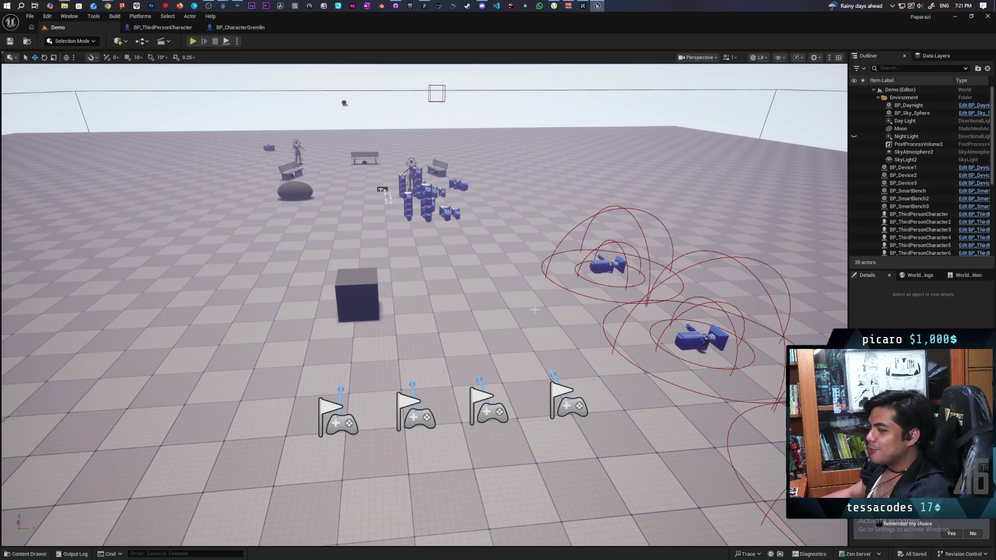
mouse_move(541, 299)
mouse_down()
mouse_move(504, 311)
mouse_move(503, 293)
mouse_move(524, 332)
mouse_up()
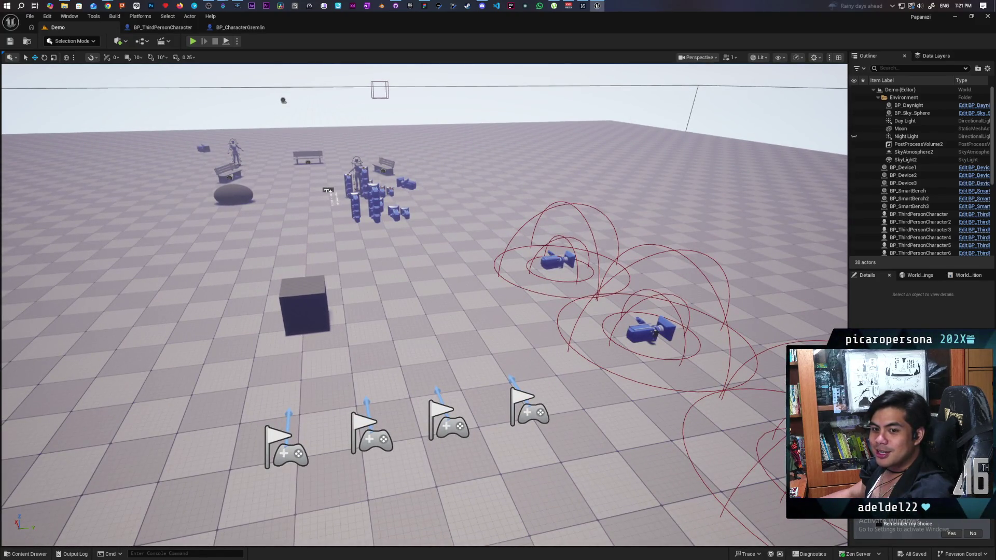
drag(524, 332, 483, 306)
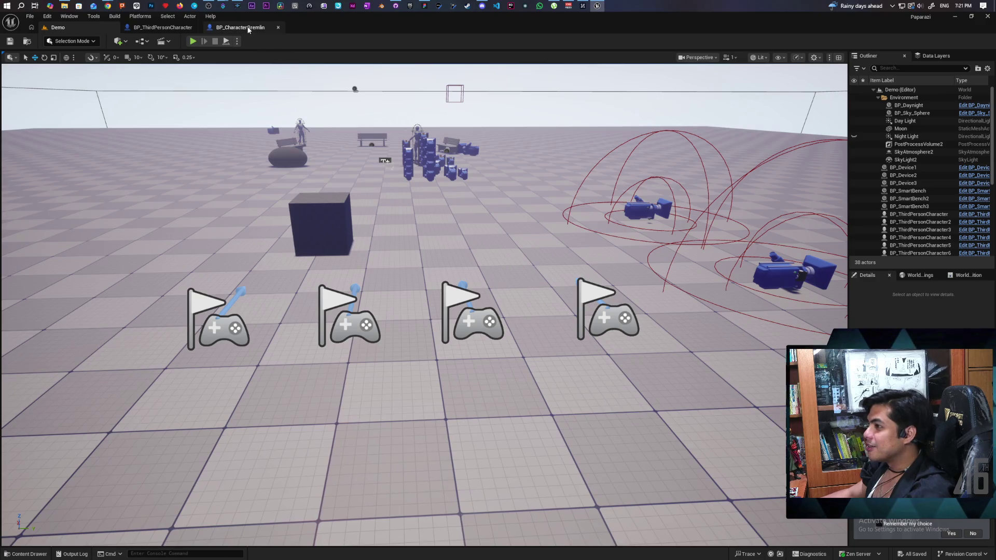
Close the BP_CharacterGremlin blueprint, returning to BP_ThirdPersonCharacter's EventGraph
click(215, 27)
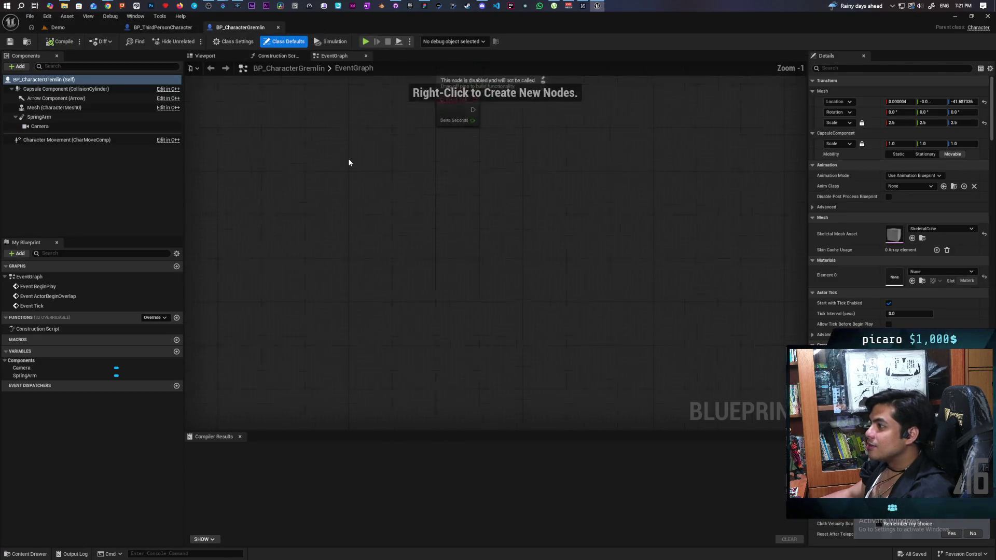
click(278, 27)
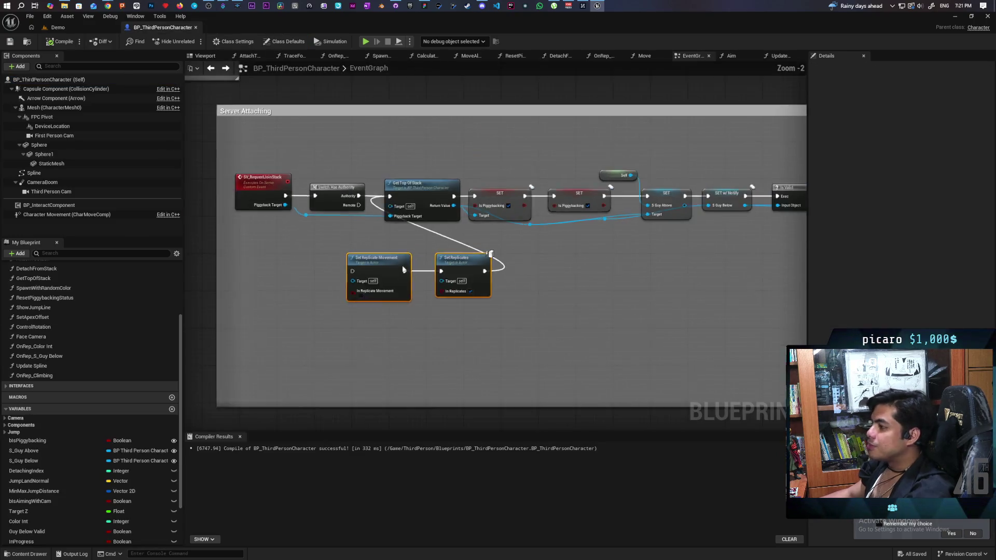
scroll(428, 272, down, 7)
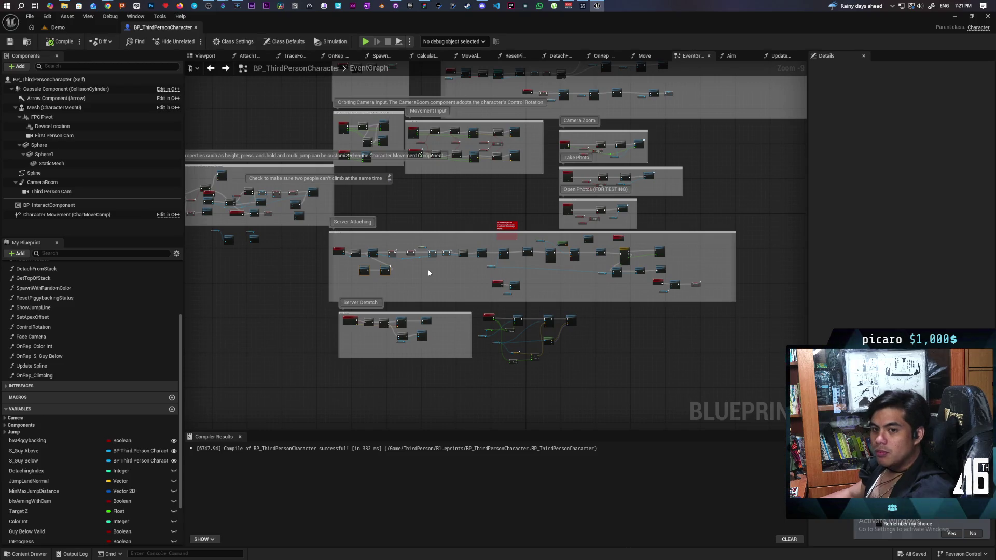
scroll(392, 228, up, 9)
Pan the EventGraph to the MC Move Spline and TL_Jump nodes and shift the event node left
mouse_move(392, 228)
mouse_down()
mouse_move(734, 162)
mouse_move(567, 189)
mouse_move(503, 151)
mouse_move(707, 216)
mouse_move(484, 231)
mouse_move(607, 248)
mouse_move(516, 222)
mouse_move(452, 251)
mouse_move(211, 272)
mouse_move(301, 273)
mouse_move(333, 267)
mouse_move(337, 255)
mouse_move(319, 259)
mouse_up()
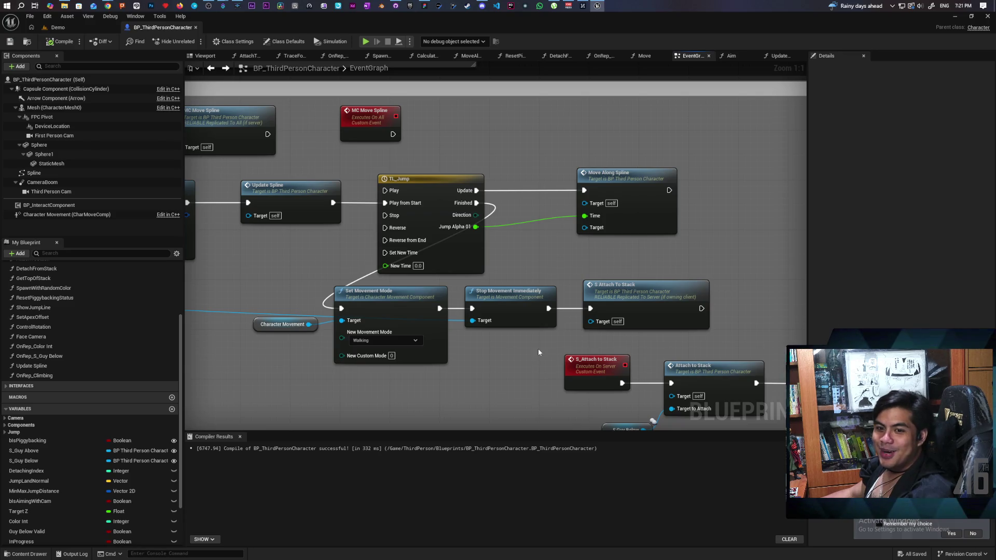
mouse_move(552, 343)
mouse_down()
mouse_move(681, 312)
mouse_move(470, 265)
mouse_move(489, 306)
mouse_move(456, 329)
mouse_move(424, 328)
mouse_move(497, 285)
mouse_up()
mouse_move(501, 190)
mouse_down()
mouse_move(483, 190)
mouse_move(485, 204)
mouse_move(441, 193)
mouse_up()
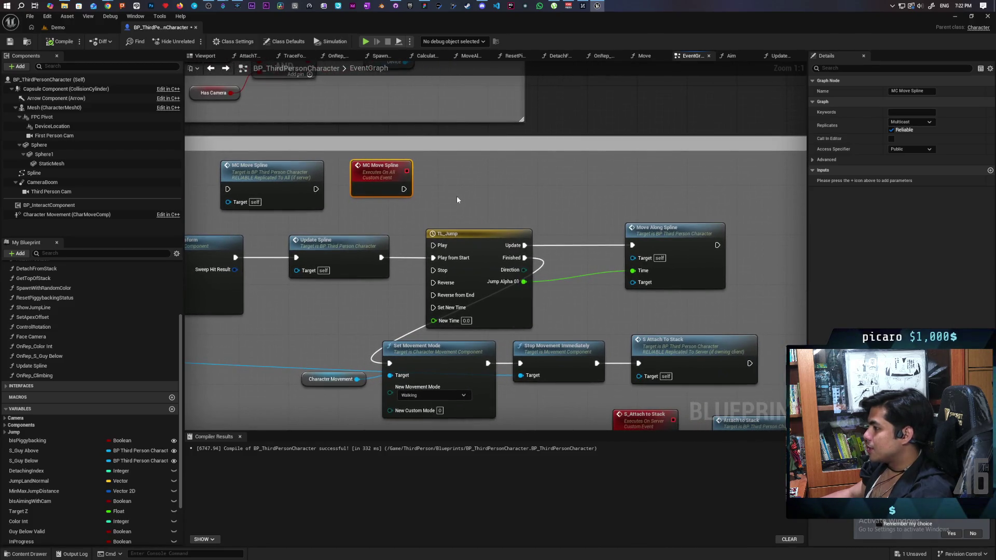
right_click(458, 183)
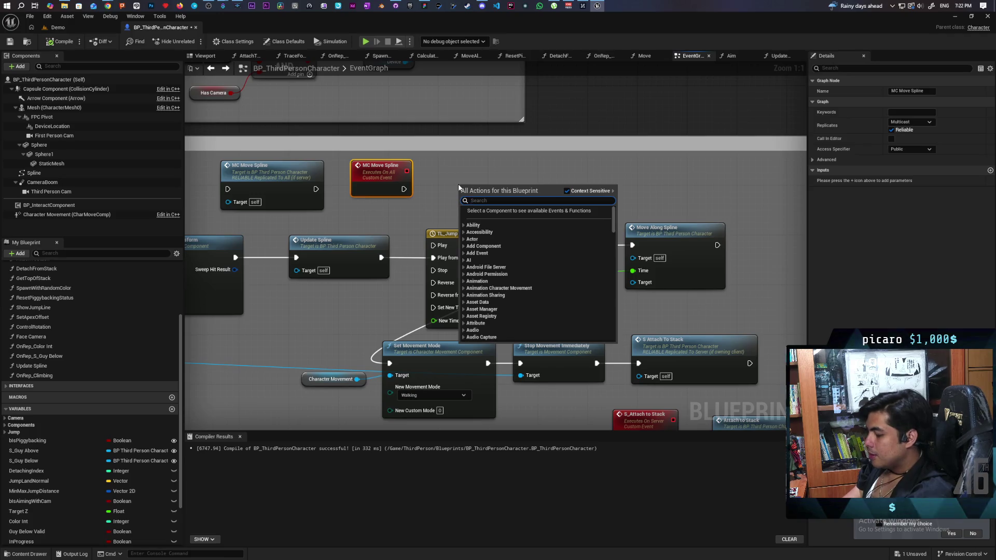
Add a Play Montage node by searching 'montage' and place it above the TL_Jump timeline
text(play ani)
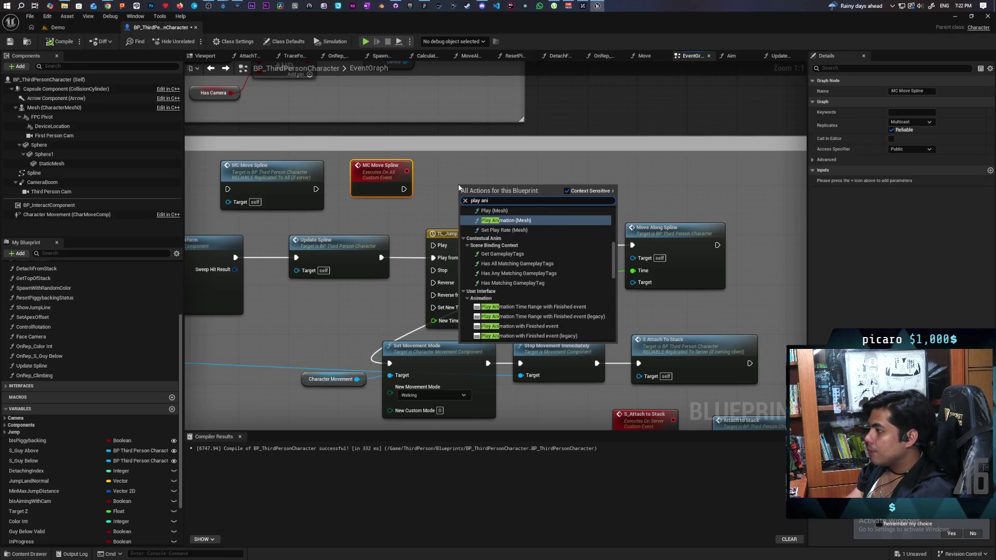
text(m)
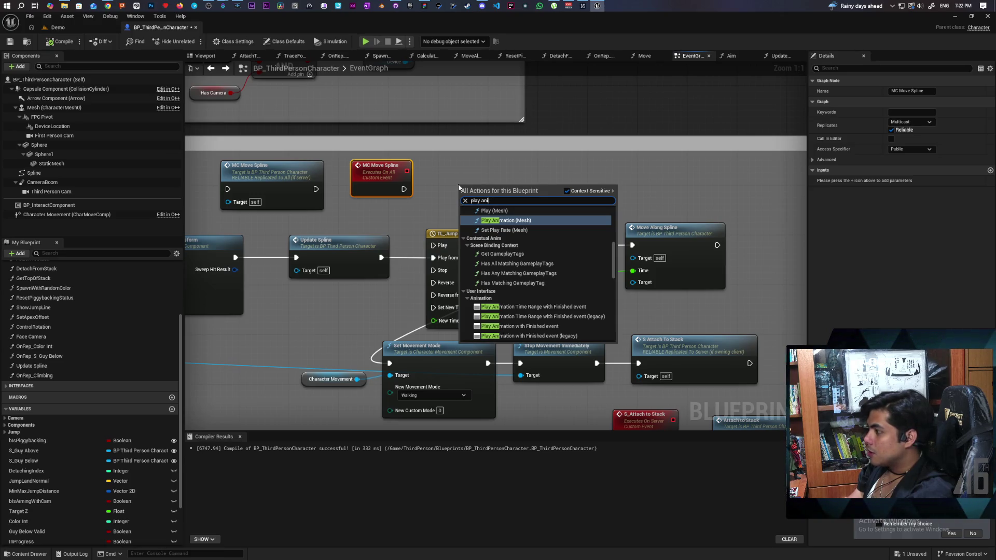
key(BackSpace)
key(BackSpace)
key(BackSpace)
text(montage)
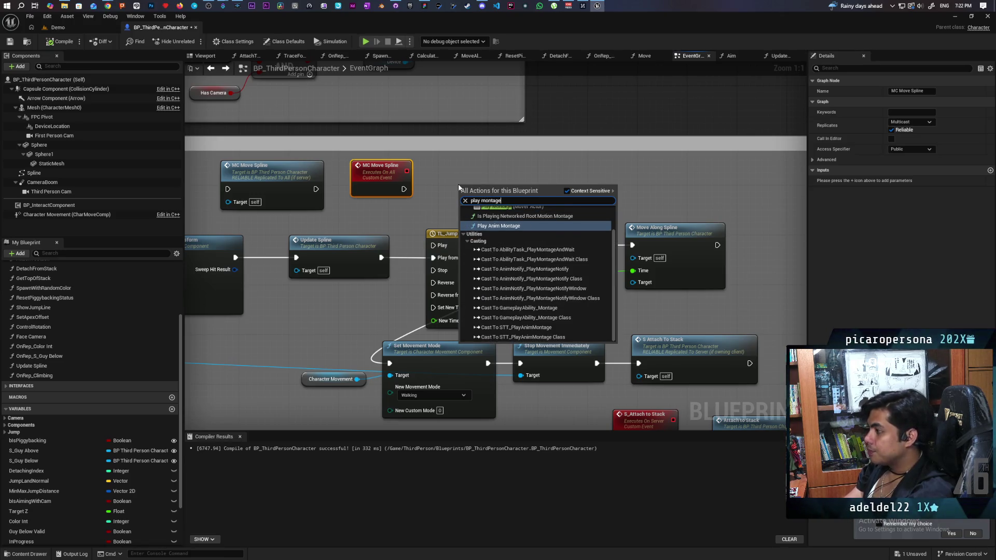
scroll(515, 232, up, 1)
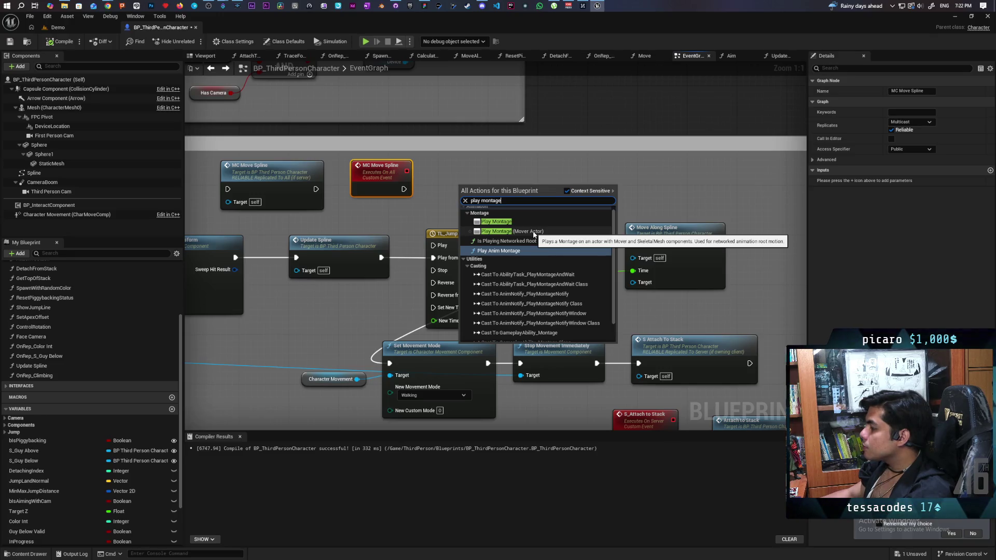
click(496, 222)
mouse_move(518, 183)
mouse_down()
mouse_move(521, 164)
mouse_move(552, 146)
mouse_move(602, 141)
mouse_move(613, 124)
mouse_up()
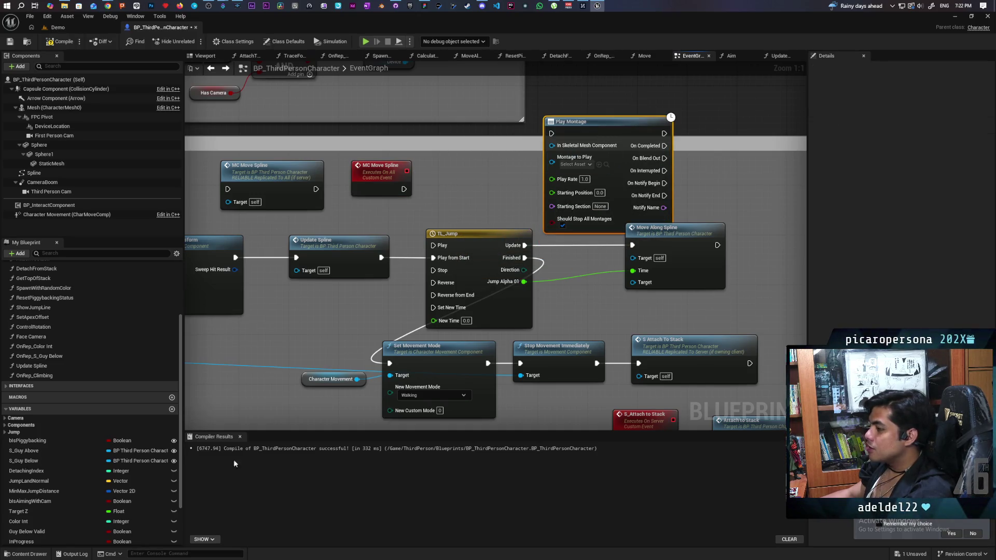
Browse the Content Drawer from the Content root into the Characters folder
click(26, 554)
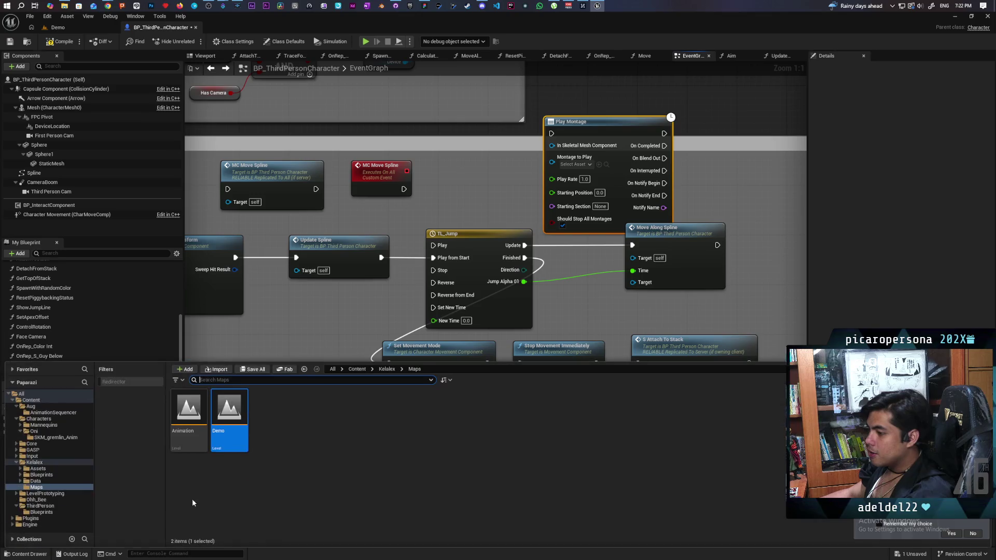
click(357, 369)
double_click(229, 407)
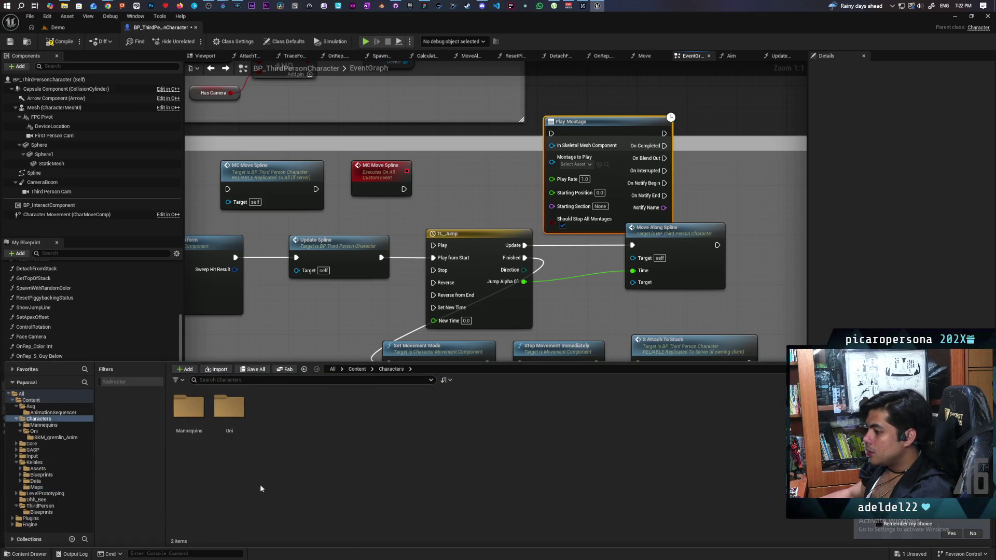
In the Oni folder, rename the SKM_gremlin_Anim subfolder to AnimSequence
double_click(229, 407)
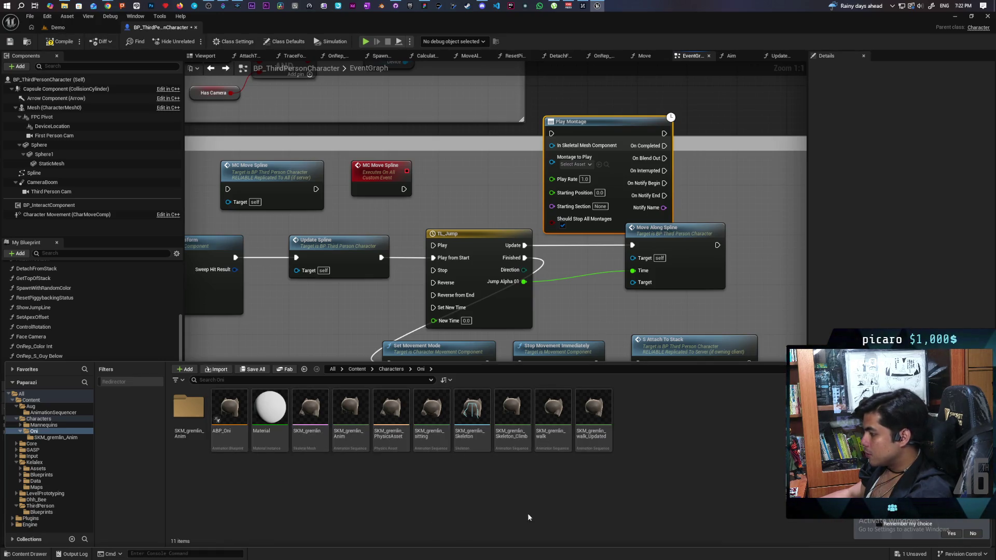
right_click(569, 496)
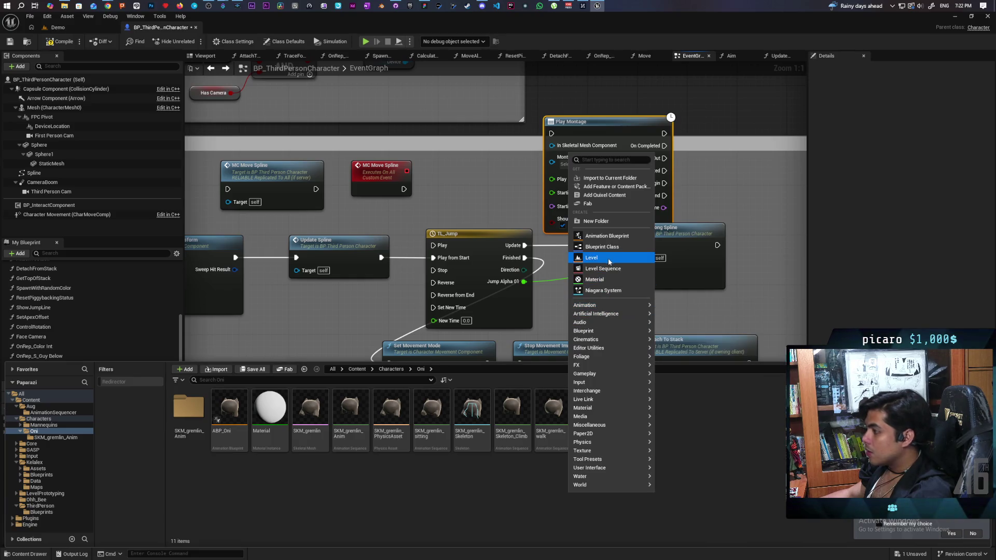
click(188, 408)
double_click(188, 407)
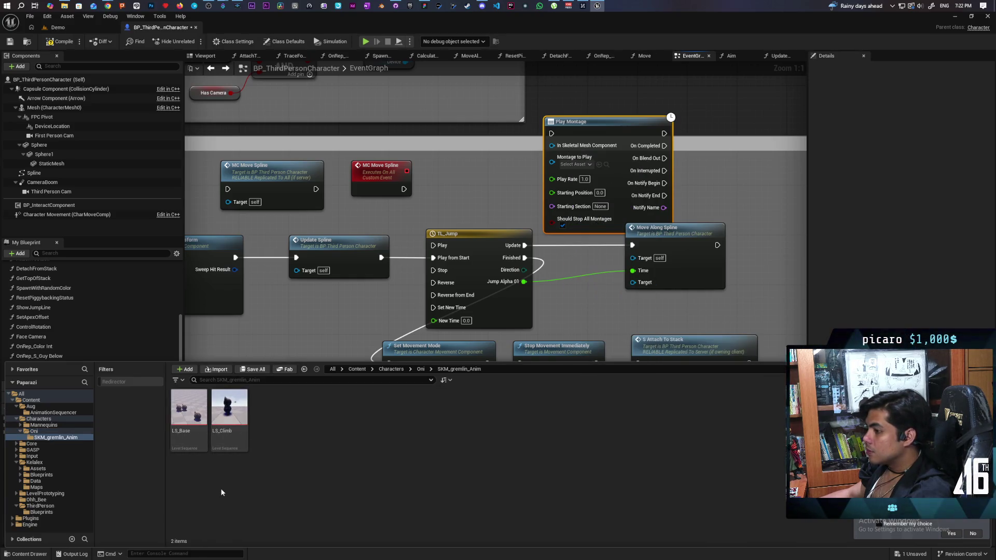
click(421, 369)
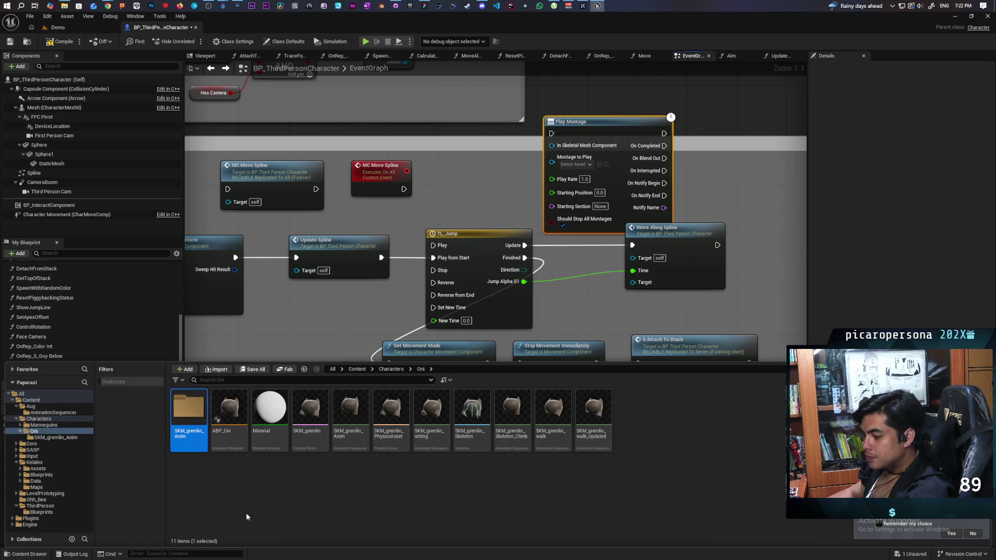
key(F2)
text(Anime)
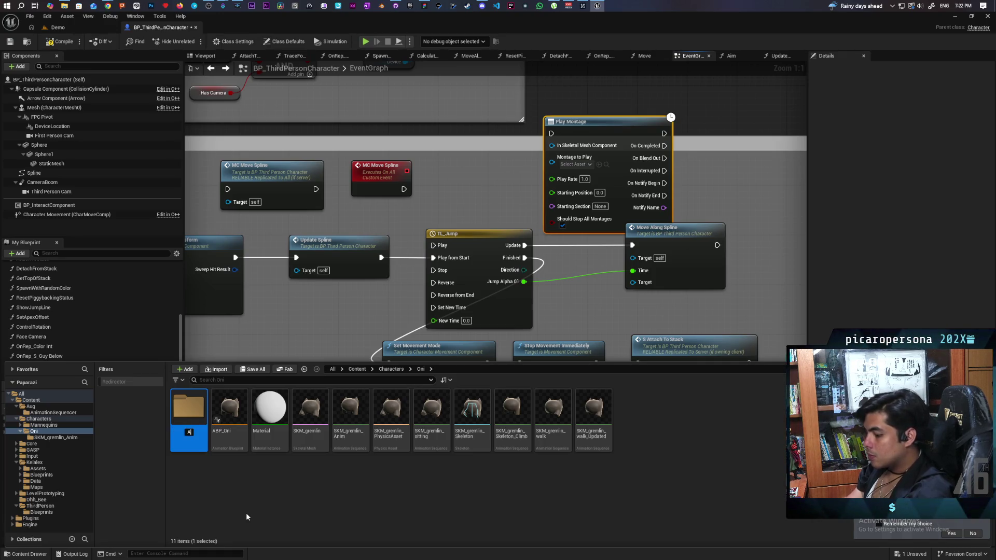
key(BackSpace)
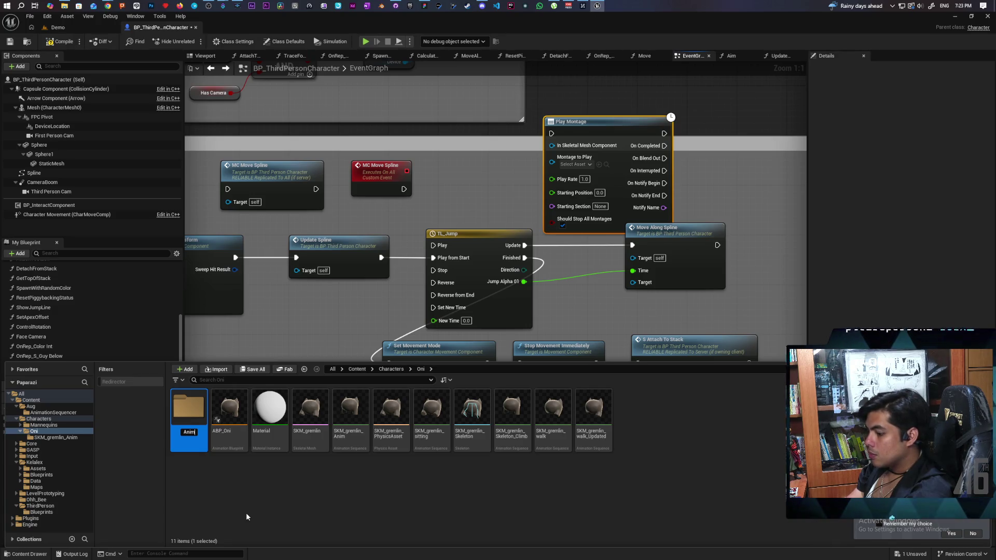
text(Sequence)
key(Return)
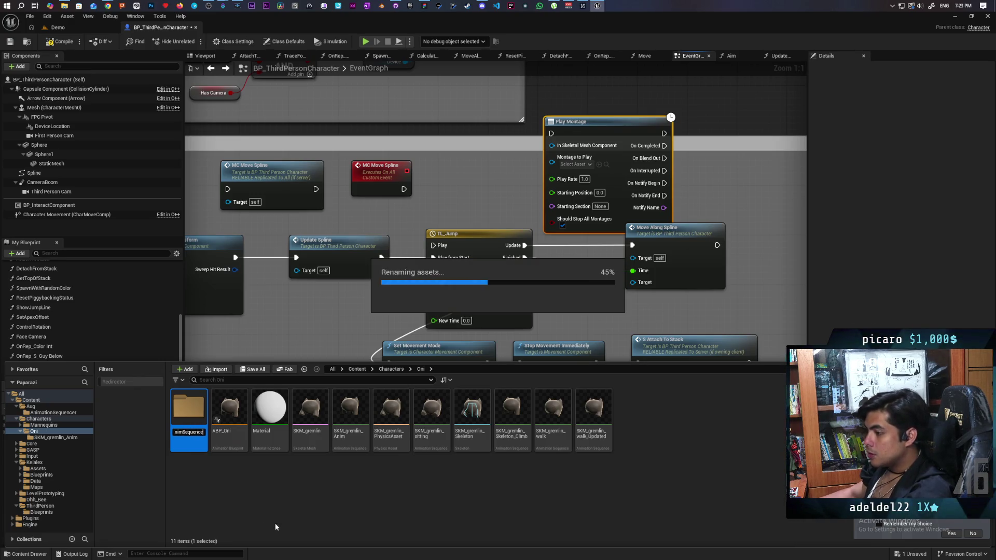
Create a new folder named Anims inside the Oni folder
right_click(291, 504)
click(319, 231)
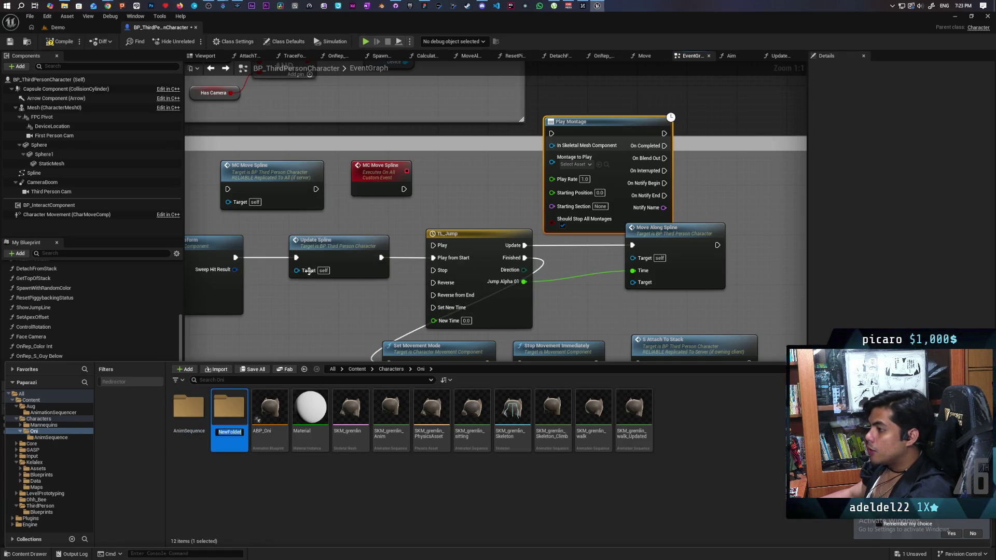
text(Anims)
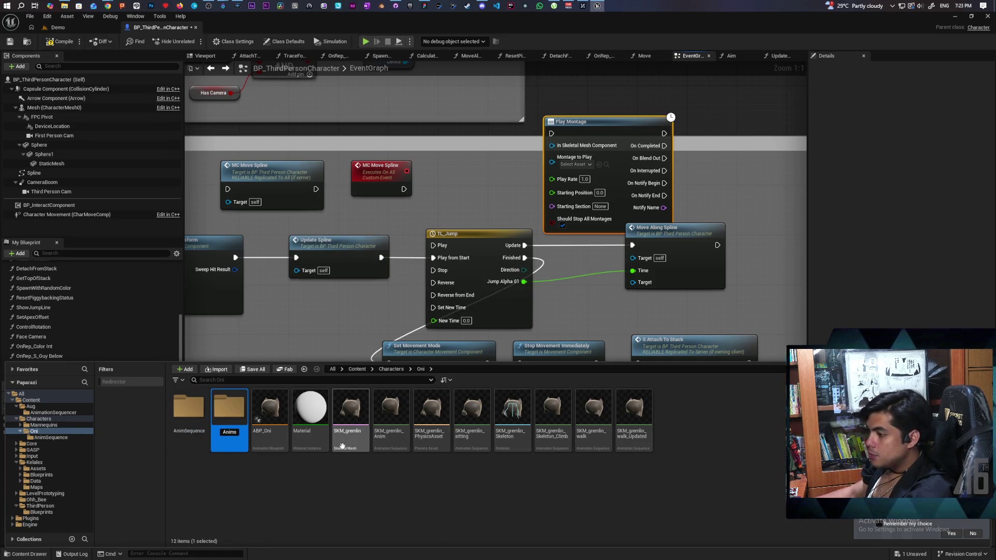
key(Return)
click(392, 446)
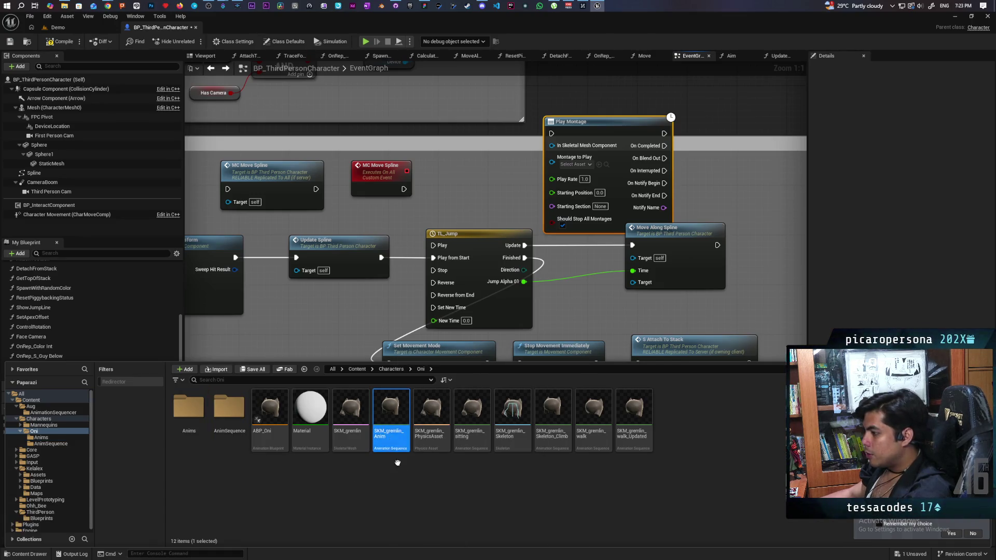
Move the five gremlin animations (Anim, sitting, Skeleton_Climb, walk, walk_Updated) into Anims and open it
ctrl+click(472, 417)
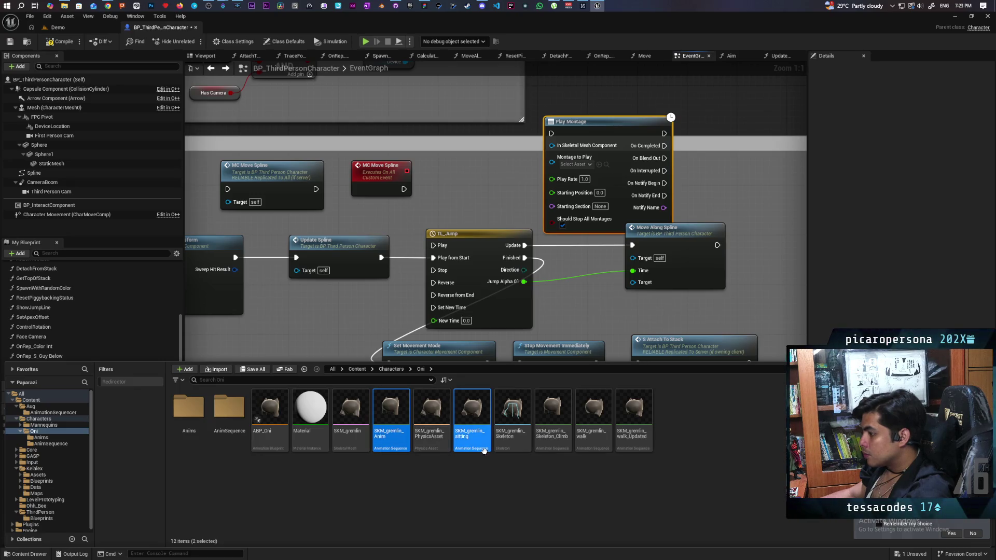
click(553, 415)
click(594, 415)
ctrl+click(634, 415)
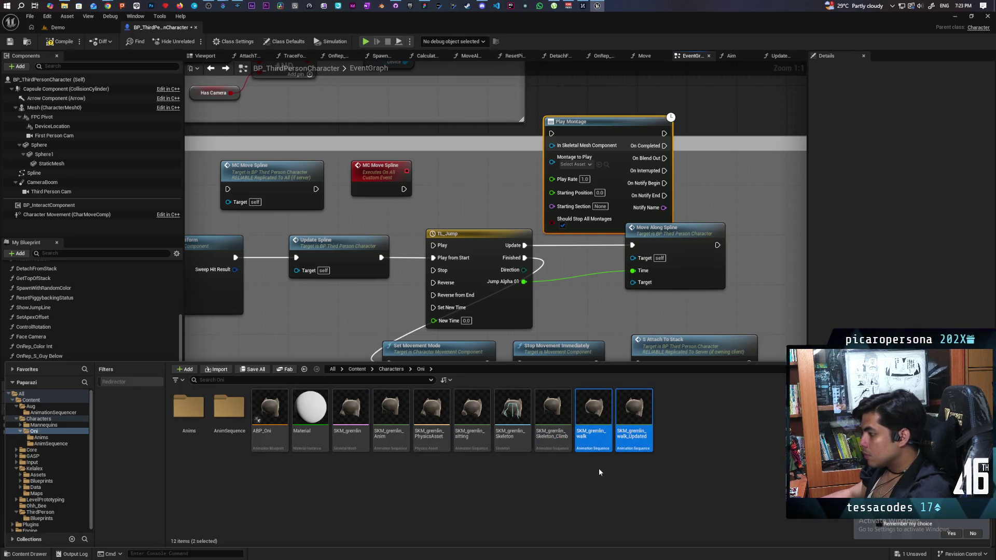
ctrl+click(558, 449)
ctrl+click(471, 441)
ctrl+click(390, 443)
drag(390, 415, 191, 421)
click(212, 434)
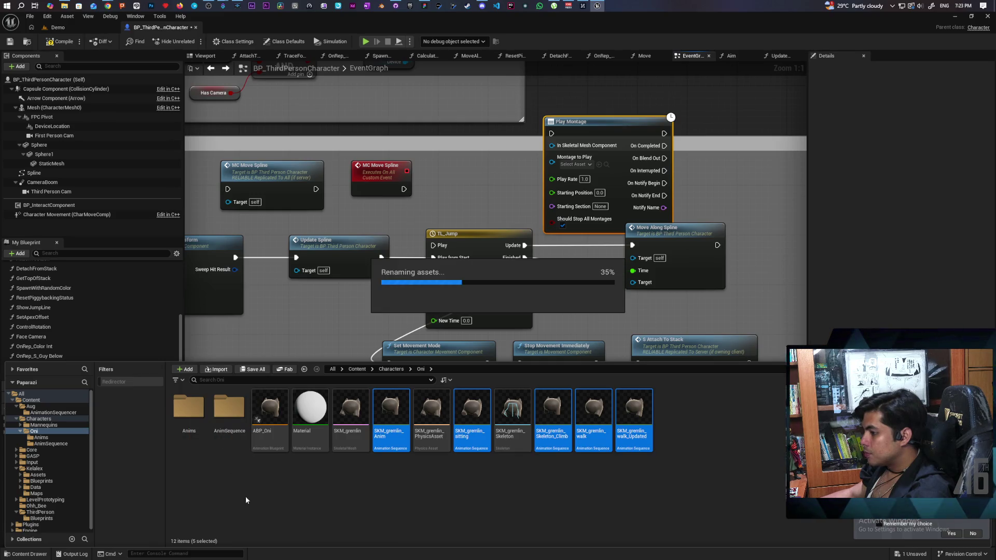
double_click(192, 412)
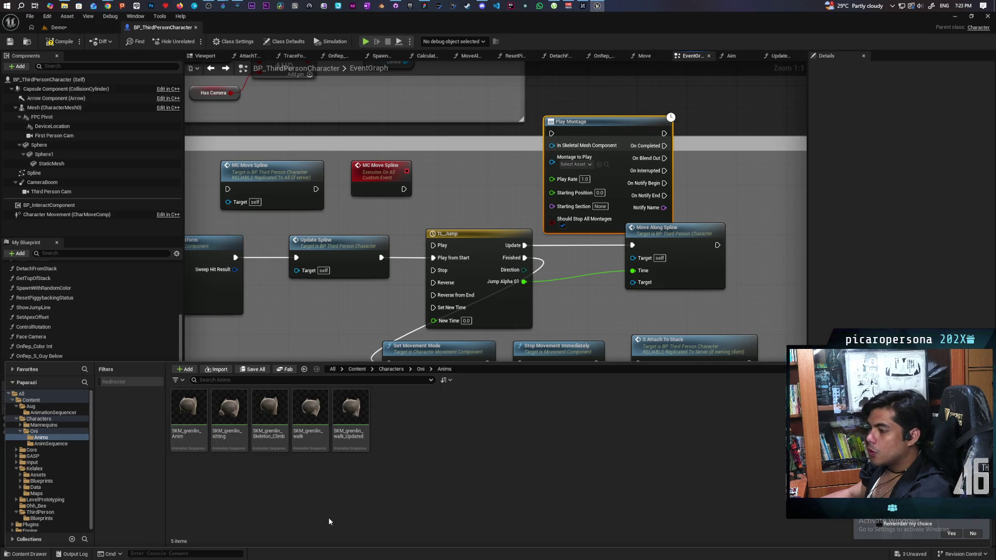
Create SKM_gremlin_Skeleton_Climb_Montage from the climb animation, save all, and assign it to Play Montage
right_click(281, 436)
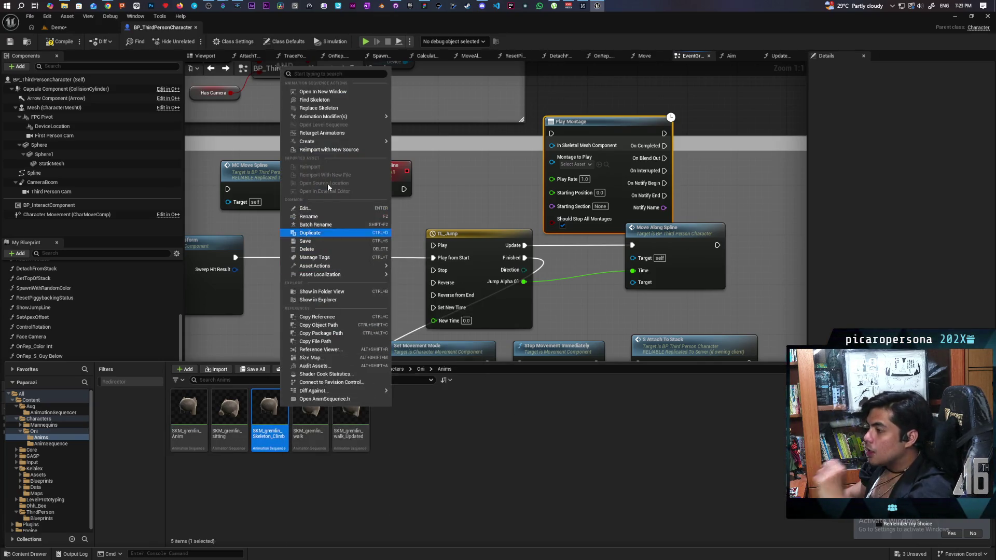
mouse_move(332, 116)
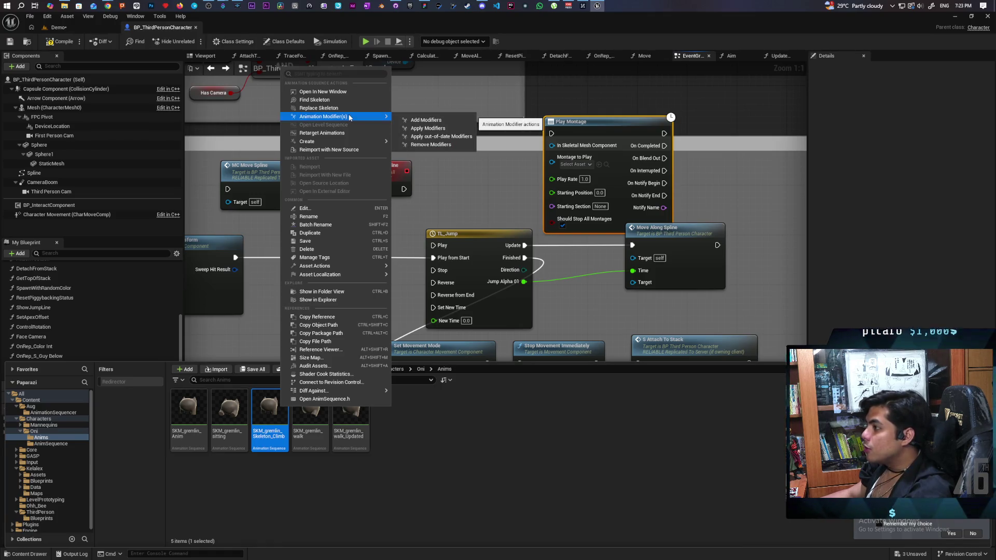
mouse_move(351, 144)
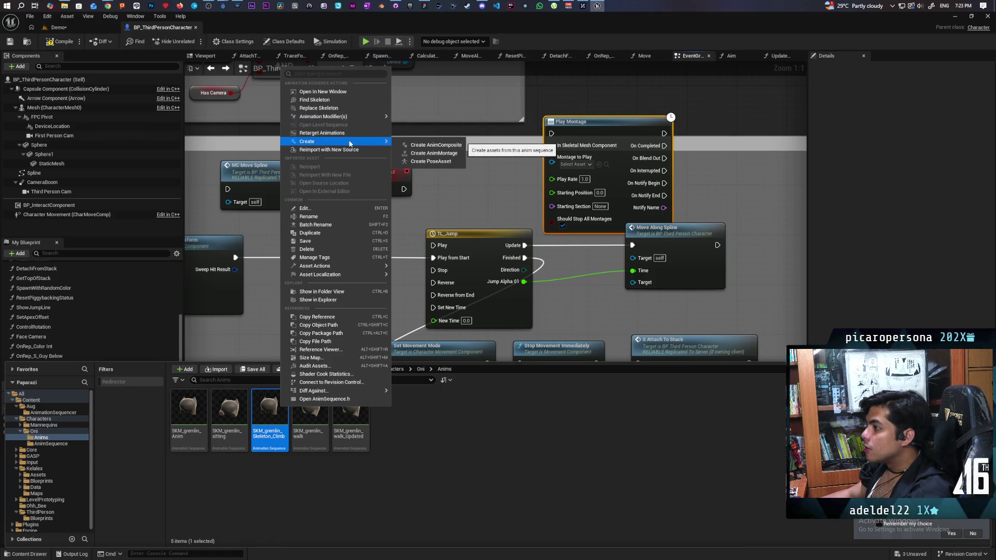
click(454, 154)
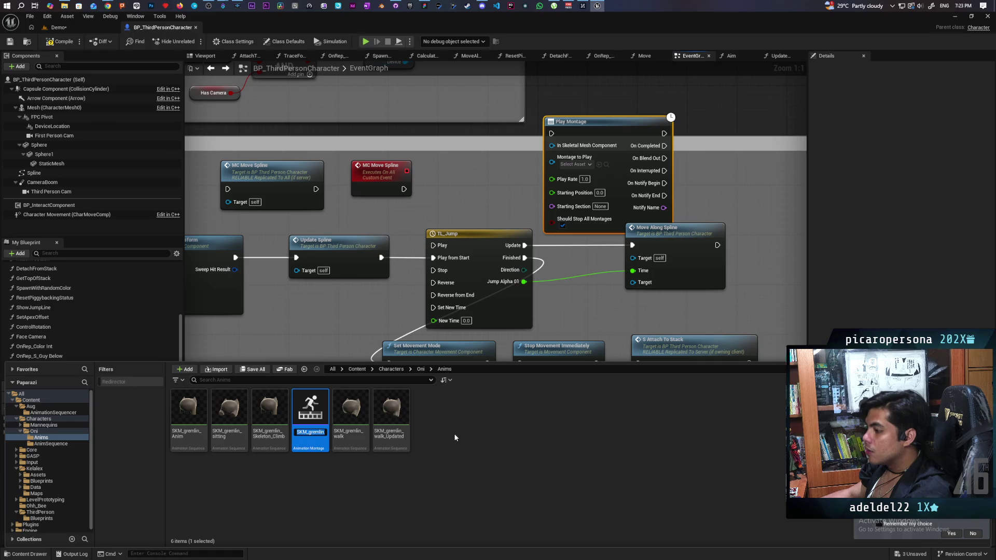
key(End)
key(Return)
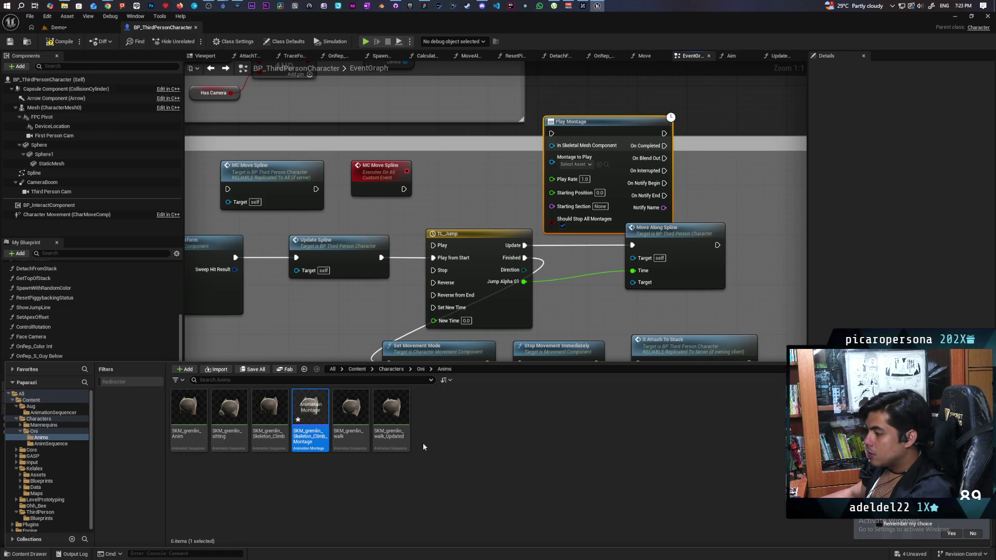
key(ctrl+shift+s)
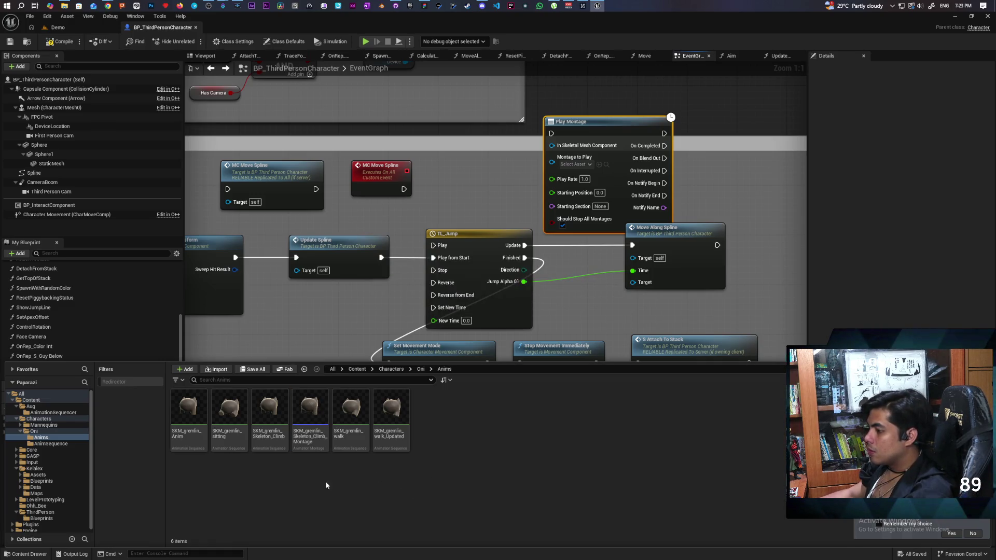
drag(311, 418, 600, 165)
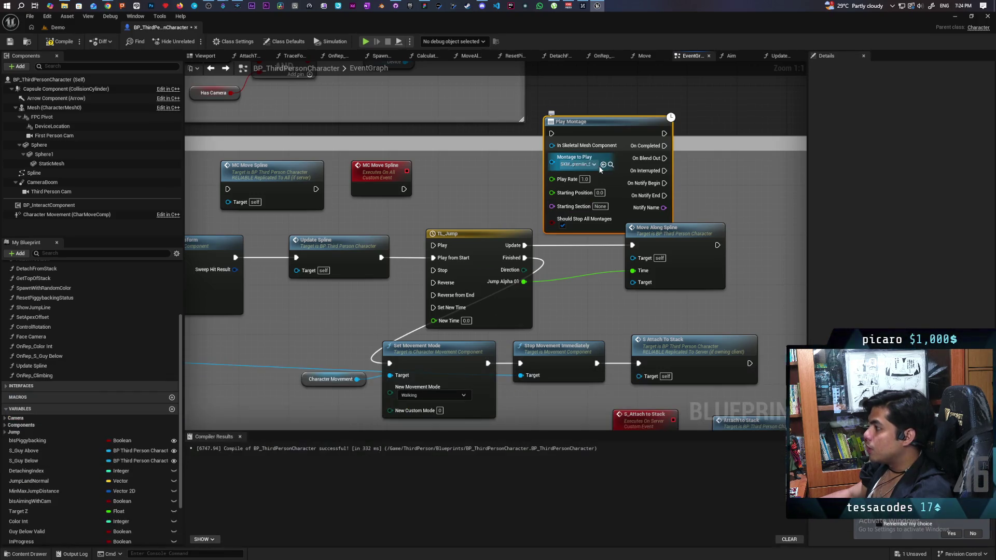